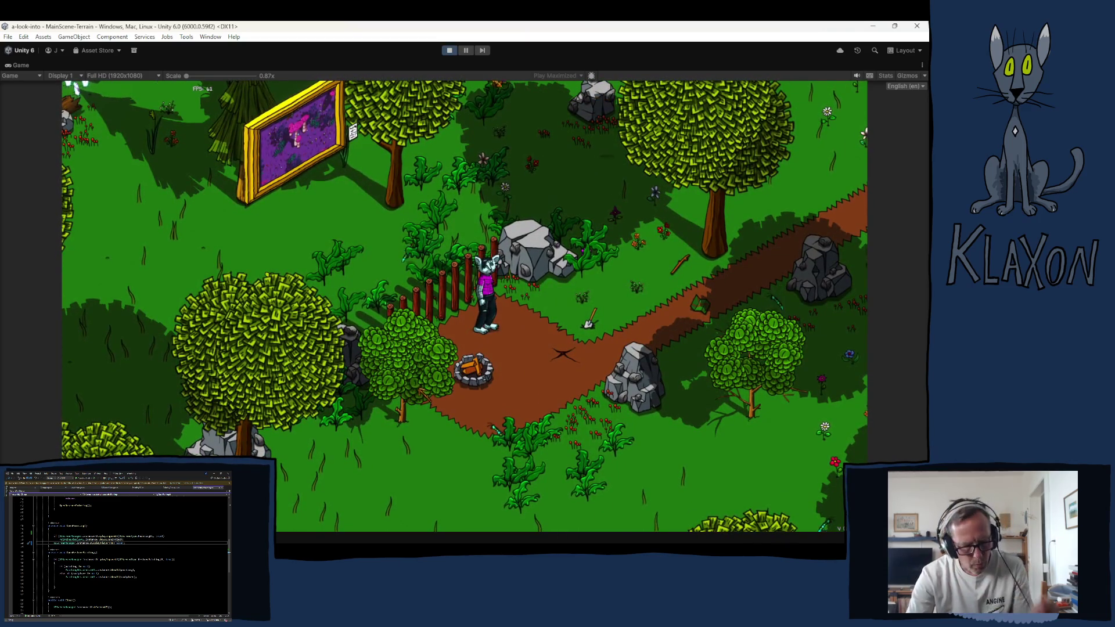
Step: Walk up to the framed painting, interact to view it close up, then pause the game
{"action": "key", "text": "w"}
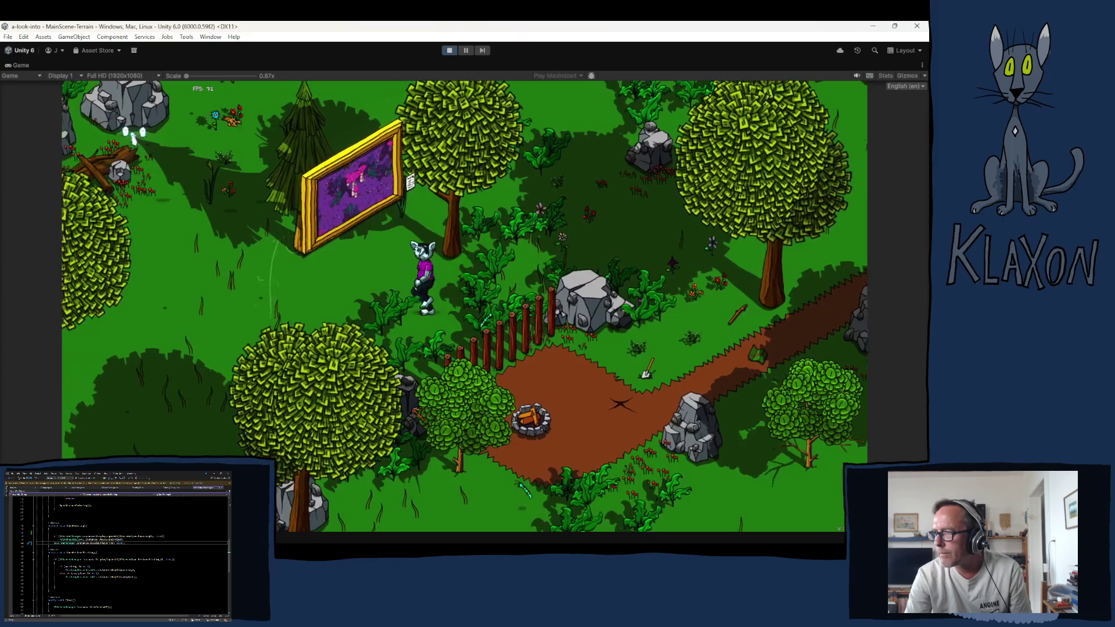
{"action": "key", "text": "w"}
{"action": "key", "text": "e"}
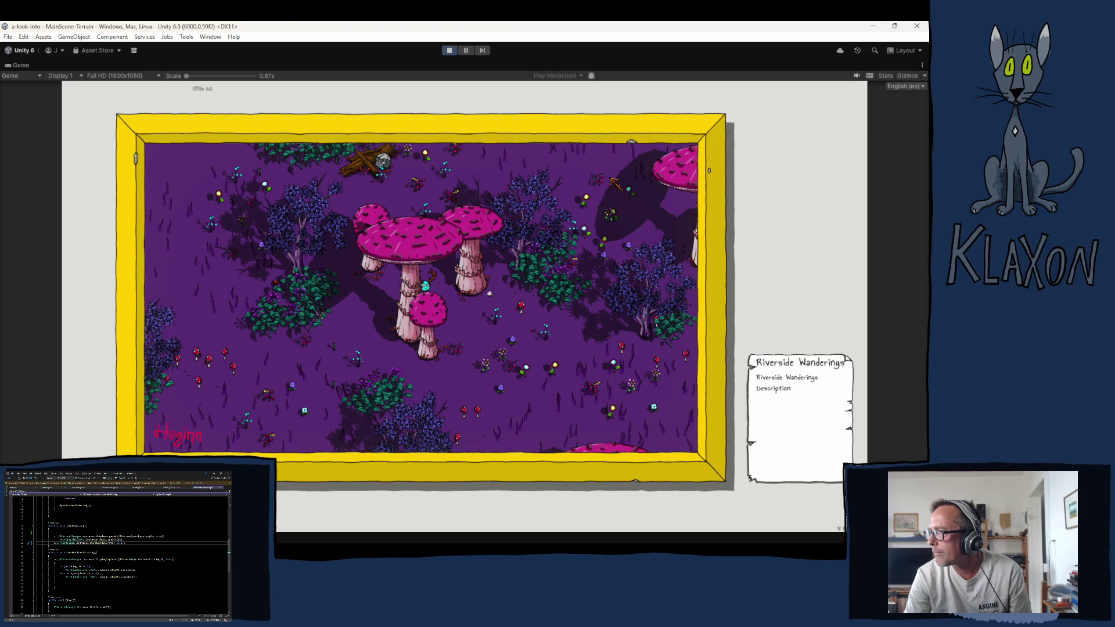
{"action": "left_click", "coordinate": [471, 51]}
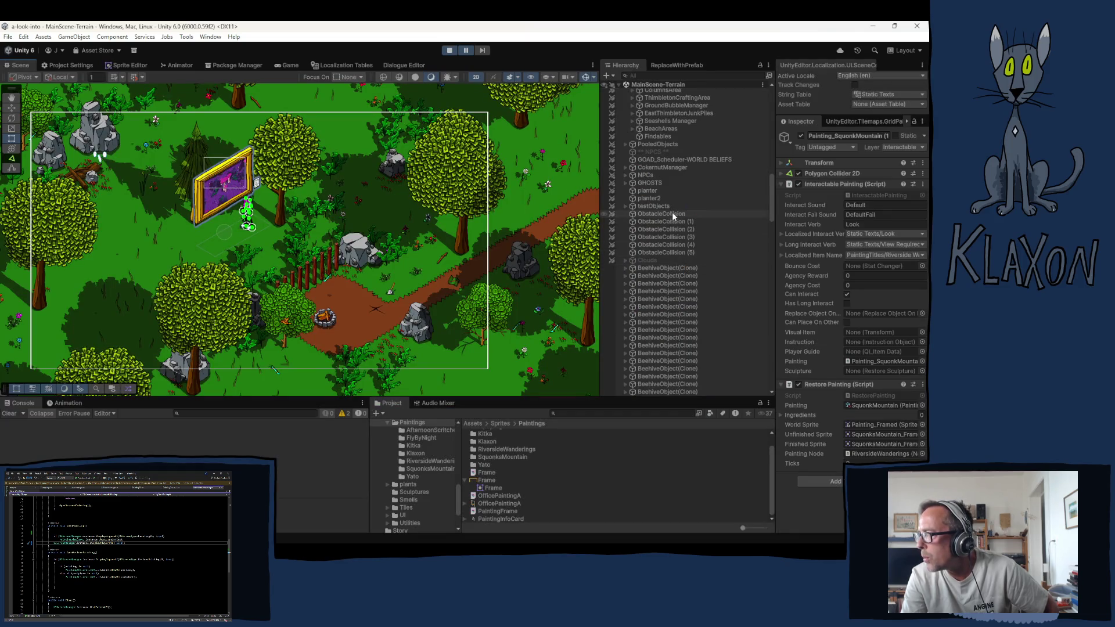
Step: Select the Frame (1) object under UI-Paintings > PaintingDisplay in the Hierarchy
{"action": "scroll", "coordinate": [690, 219], "scroll_direction": "down", "scroll_amount": 5}
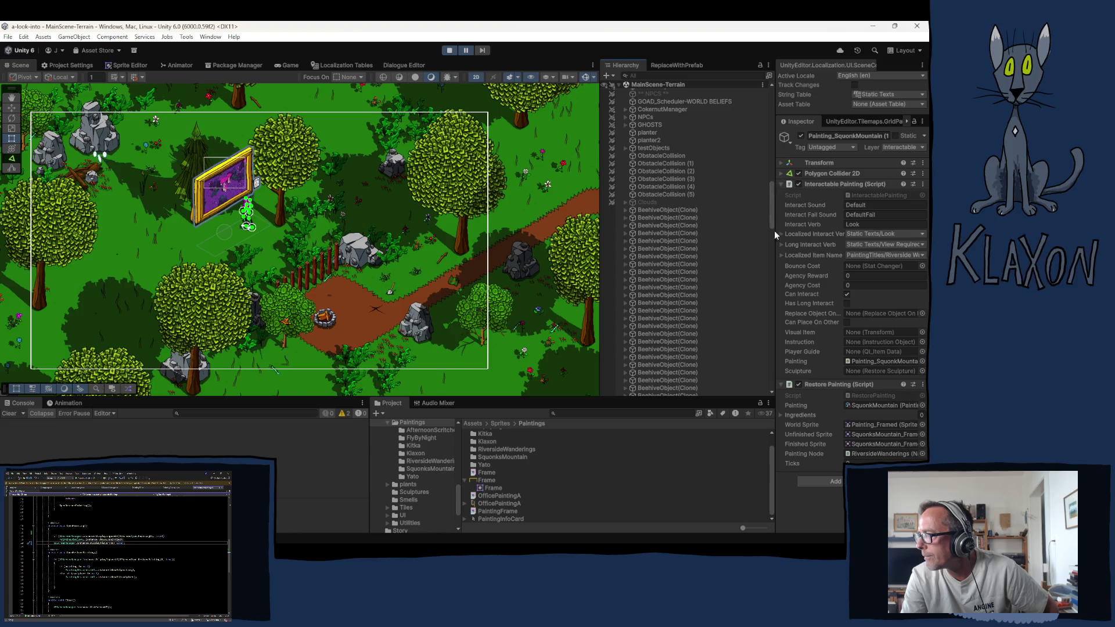
{"action": "left_click_drag", "start_coordinate": [775, 231], "coordinate": [788, 412]}
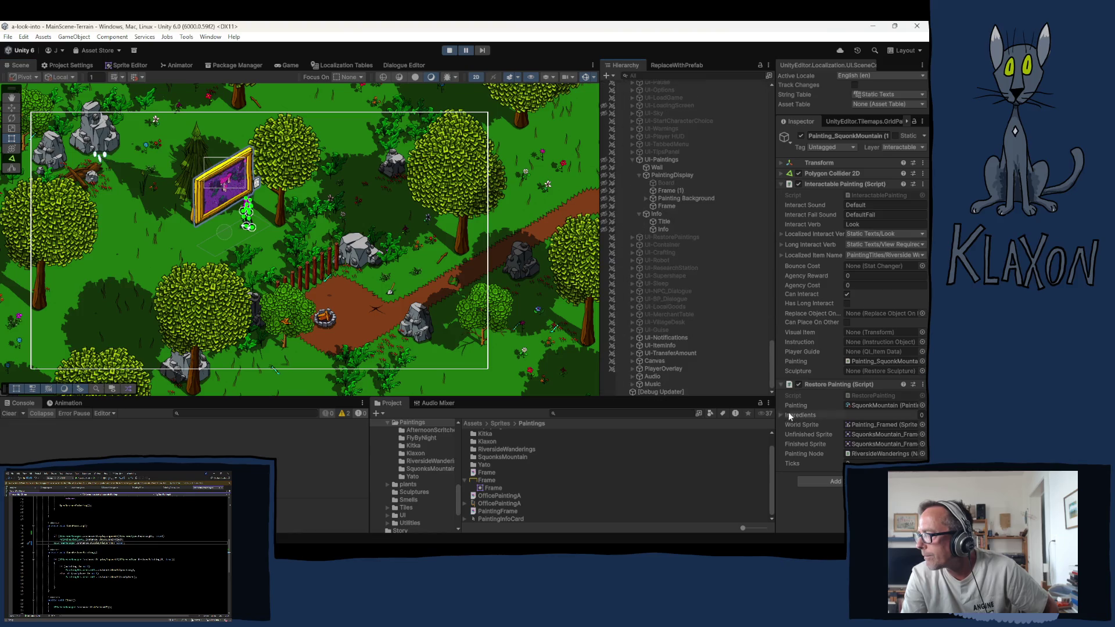
{"action": "left_click", "coordinate": [667, 191]}
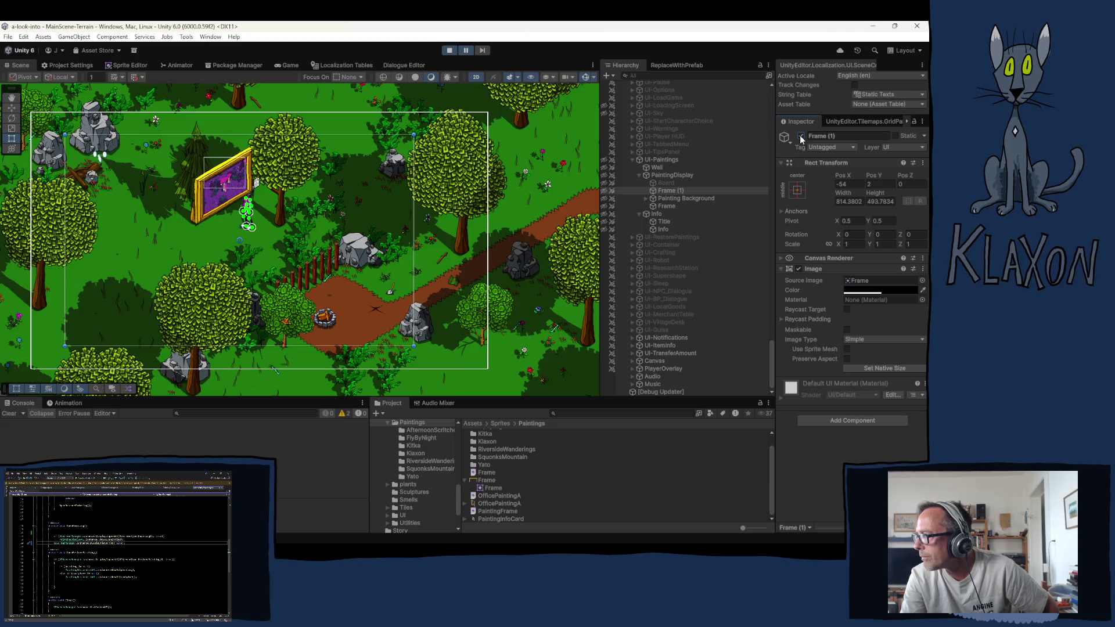
Step: Resume and pause the game to view the painting, then stop Play mode
{"action": "left_click", "coordinate": [465, 50]}
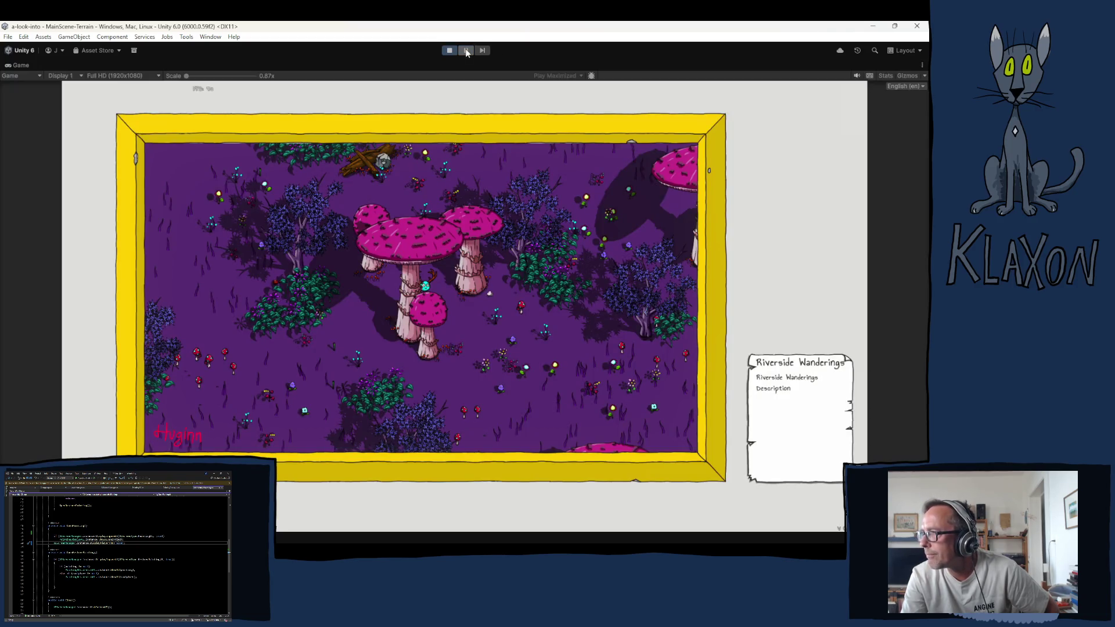
{"action": "left_click", "coordinate": [466, 51]}
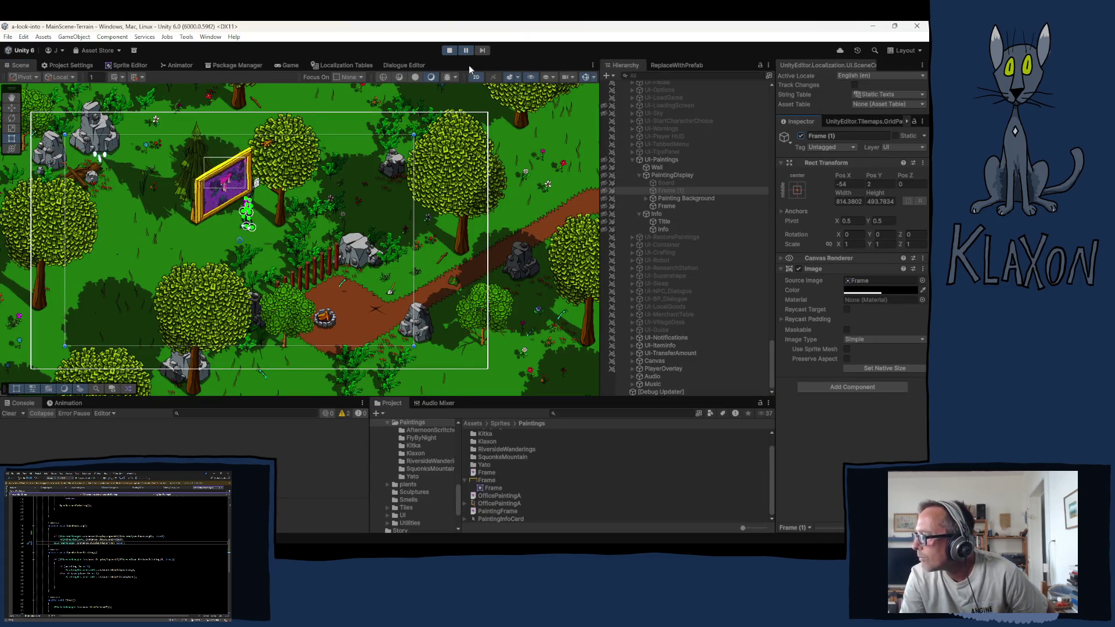
{"action": "left_click", "coordinate": [466, 50]}
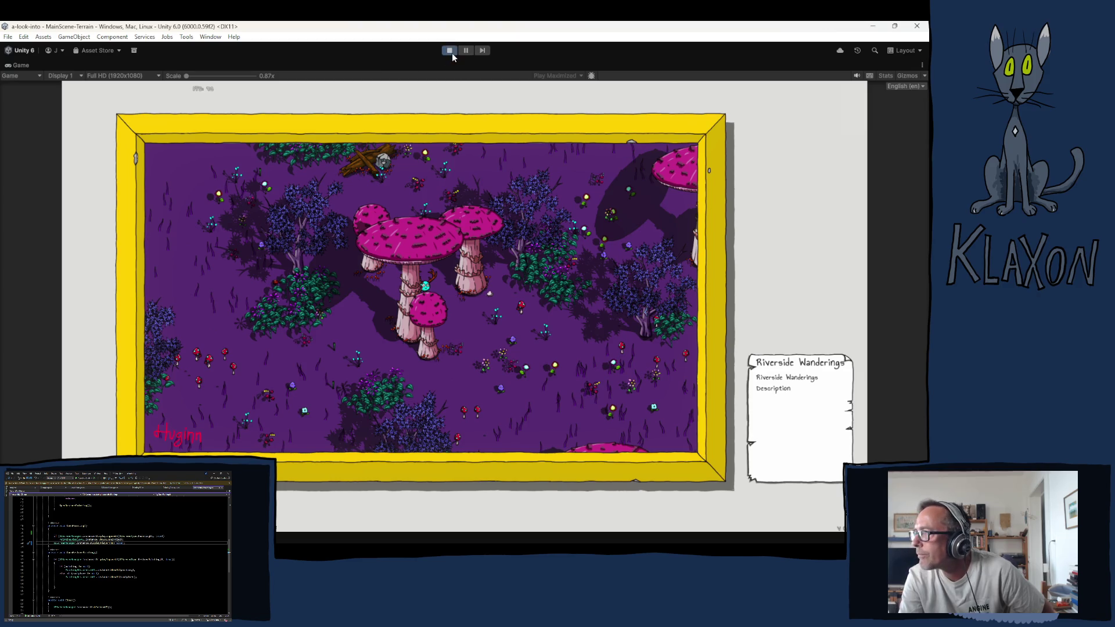
{"action": "left_click", "coordinate": [450, 51]}
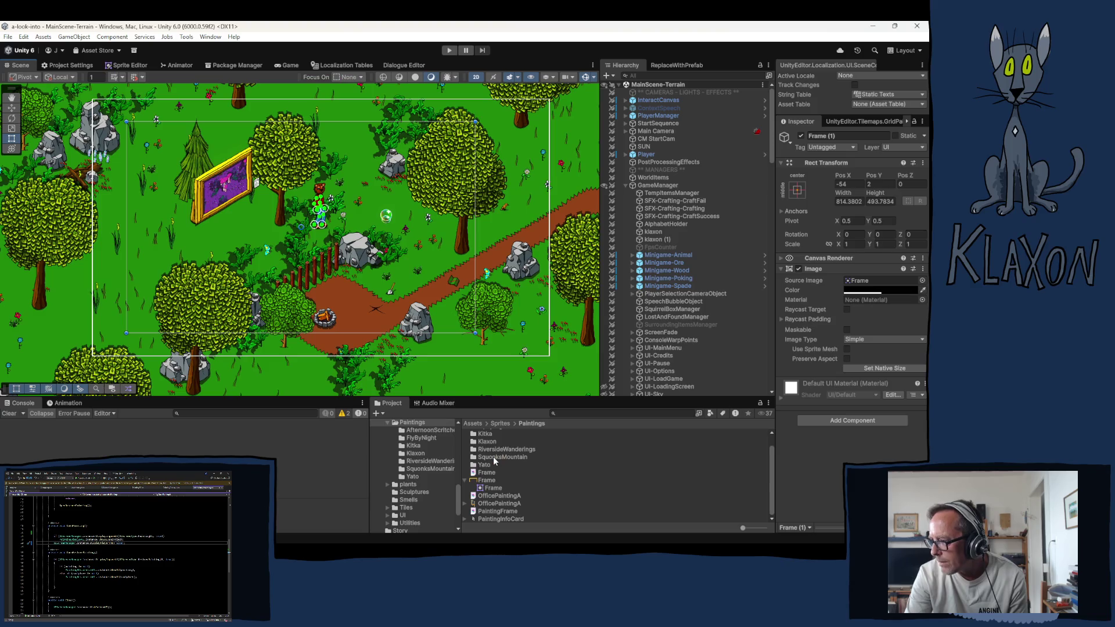
Step: Rename the SquonksMountain sprite folder to Purple Haze
{"action": "left_click", "coordinate": [493, 457]}
{"action": "left_click", "coordinate": [493, 458]}
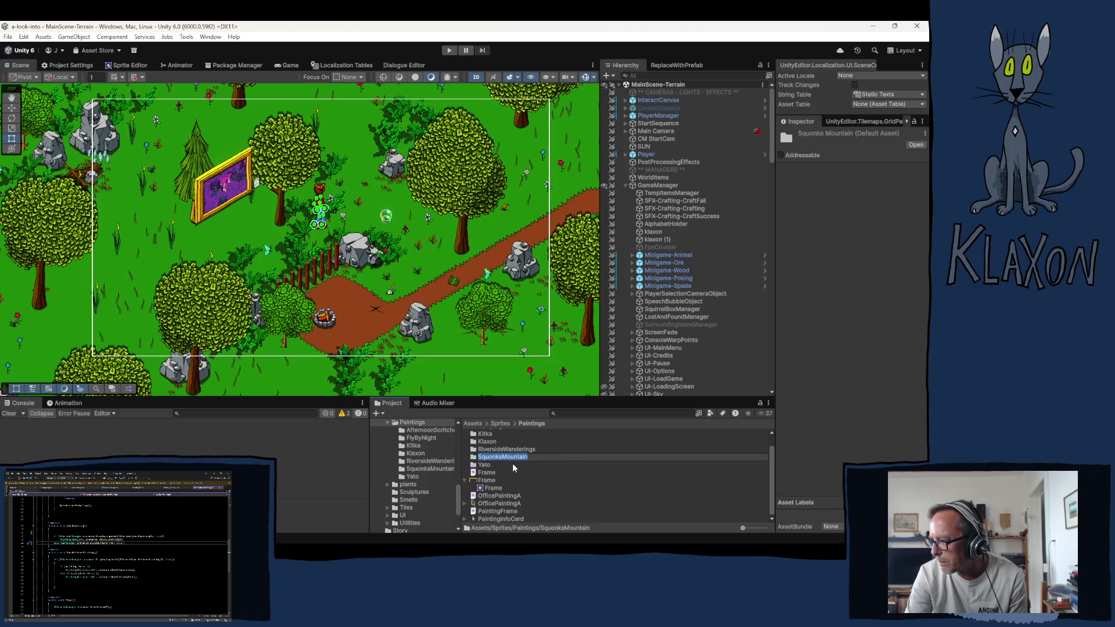
{"action": "type", "text": "Purple Haze"}
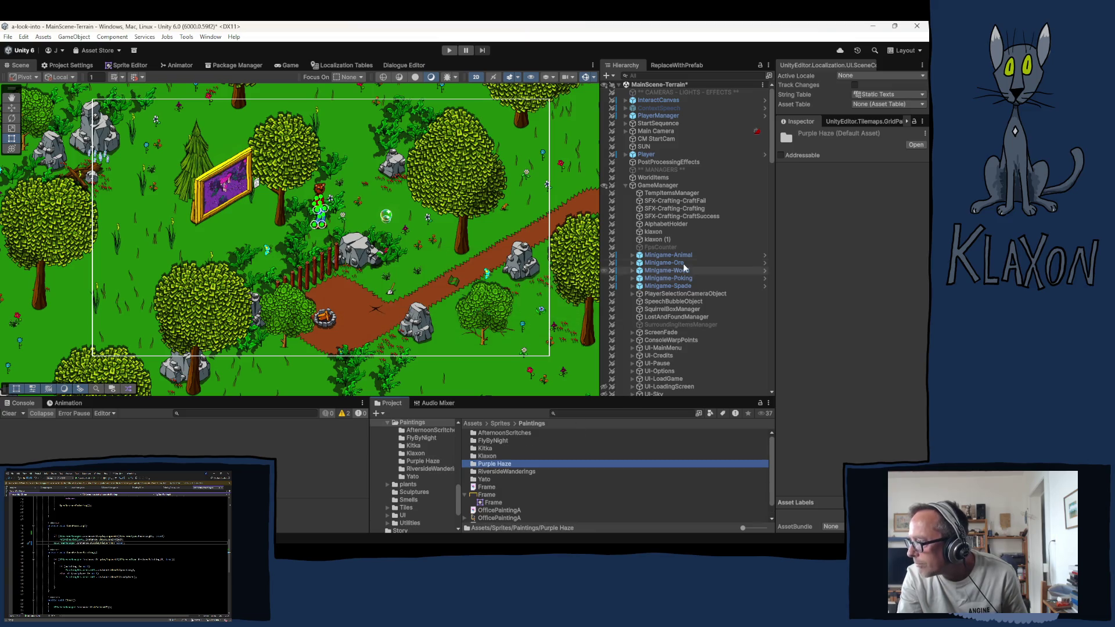
Step: Rename the Painting_SquonkMountain object under Art to Painting_PurpleHaze
{"action": "scroll", "coordinate": [682, 260], "scroll_direction": "down", "scroll_amount": 10}
{"action": "scroll", "coordinate": [682, 262], "scroll_direction": "down", "scroll_amount": 15}
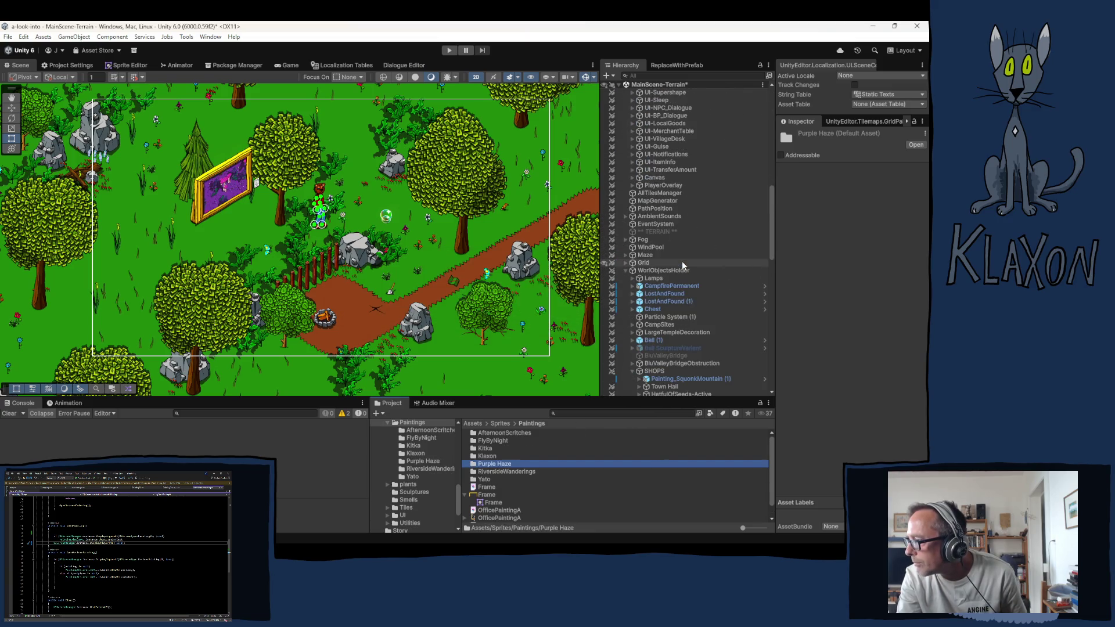
{"action": "scroll", "coordinate": [709, 324], "scroll_direction": "down", "scroll_amount": 5}
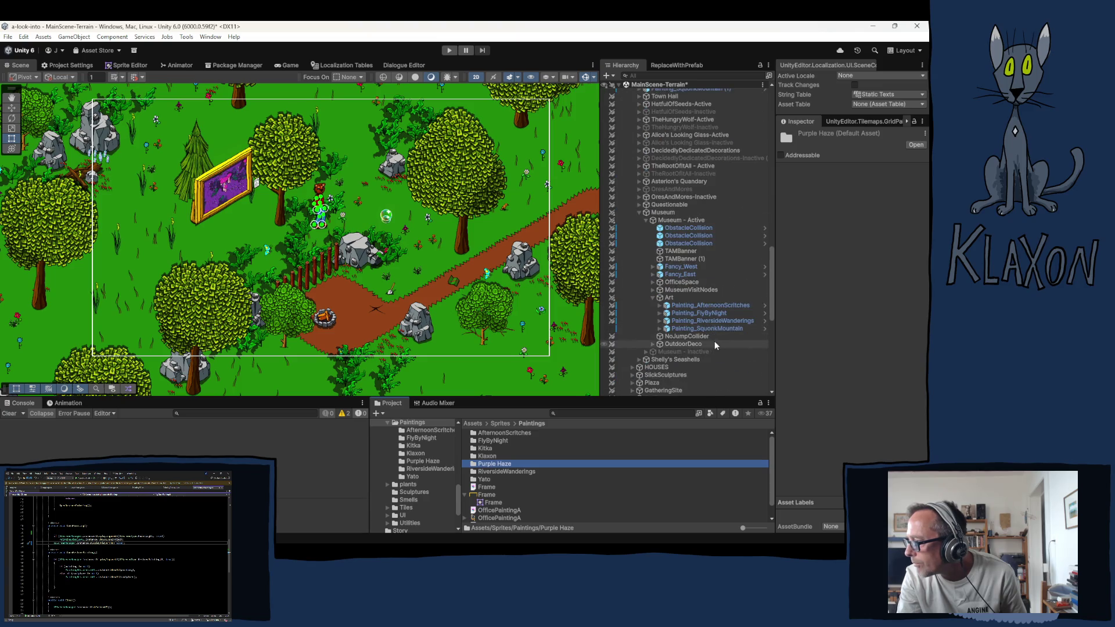
{"action": "left_click", "coordinate": [720, 328]}
{"action": "left_click", "coordinate": [714, 328]}
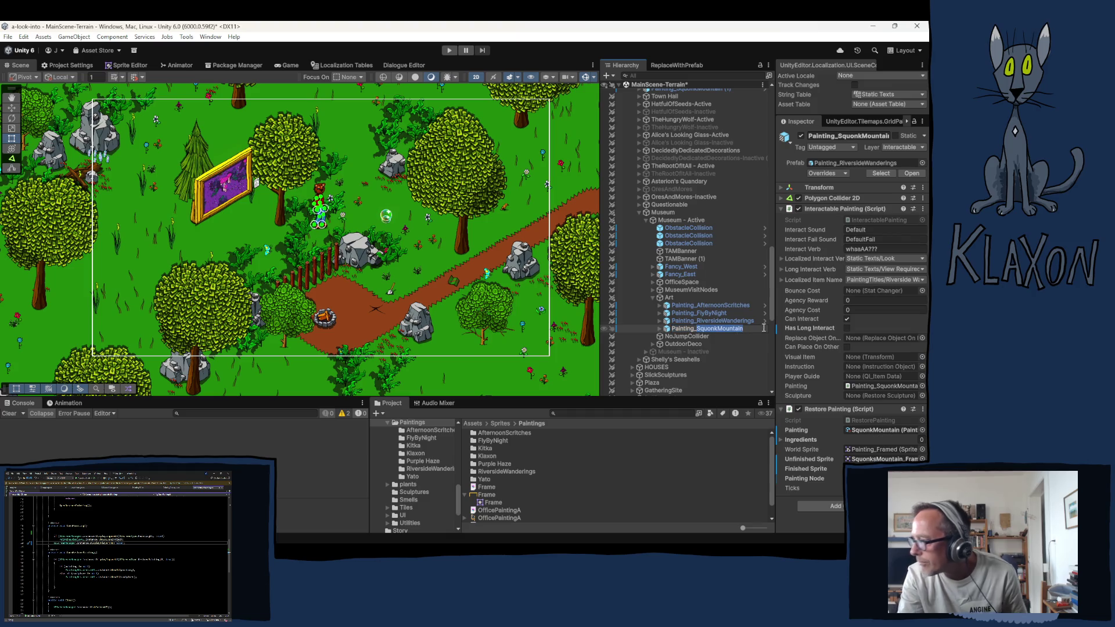
{"action": "type", "text": "Painting_Pur"}
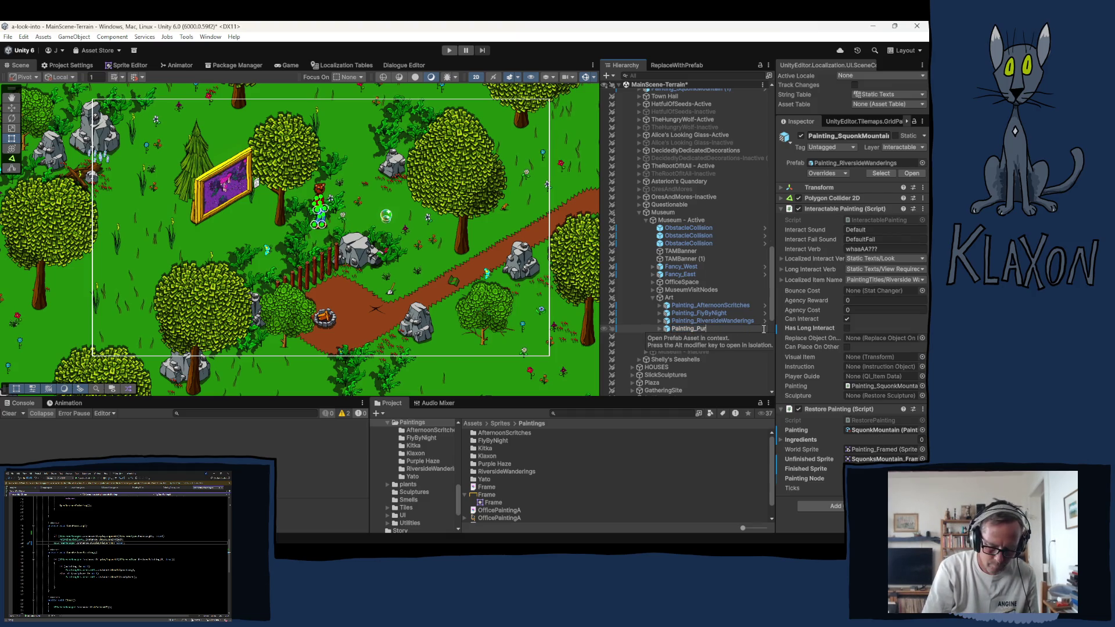
{"action": "type", "text": "pleHaze"}
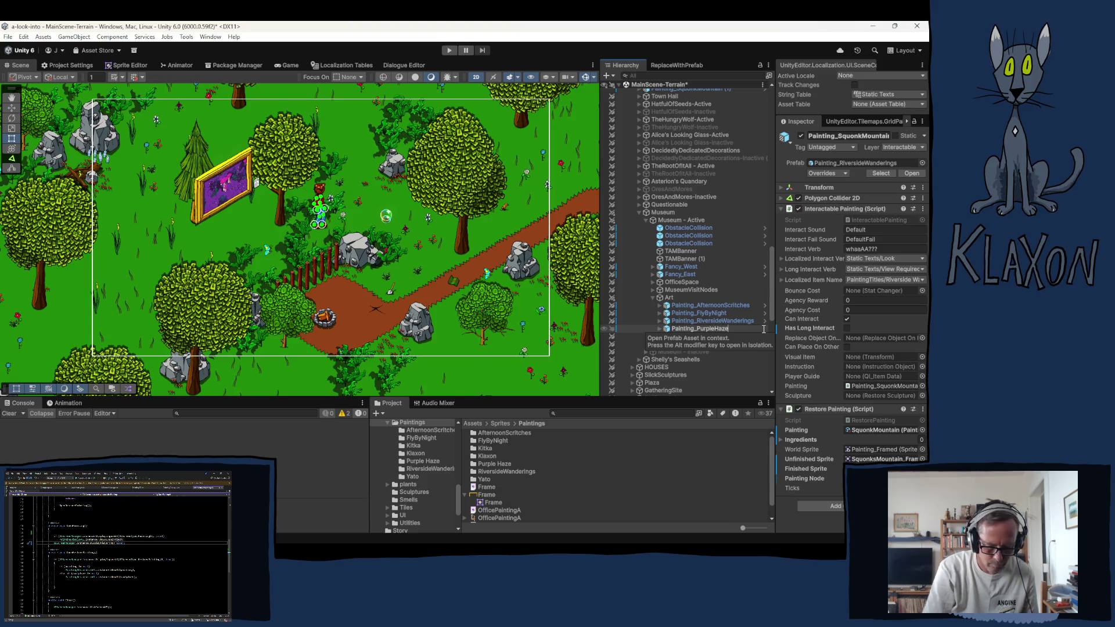
{"action": "key", "text": "ctrl+shift+Left"}
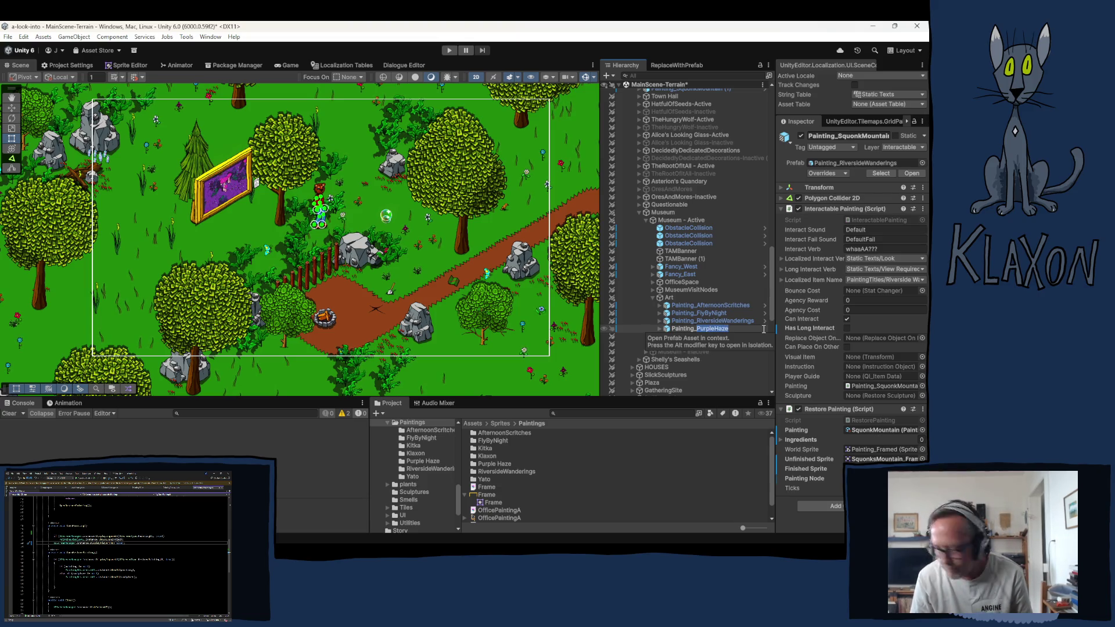
{"action": "key", "text": "Return"}
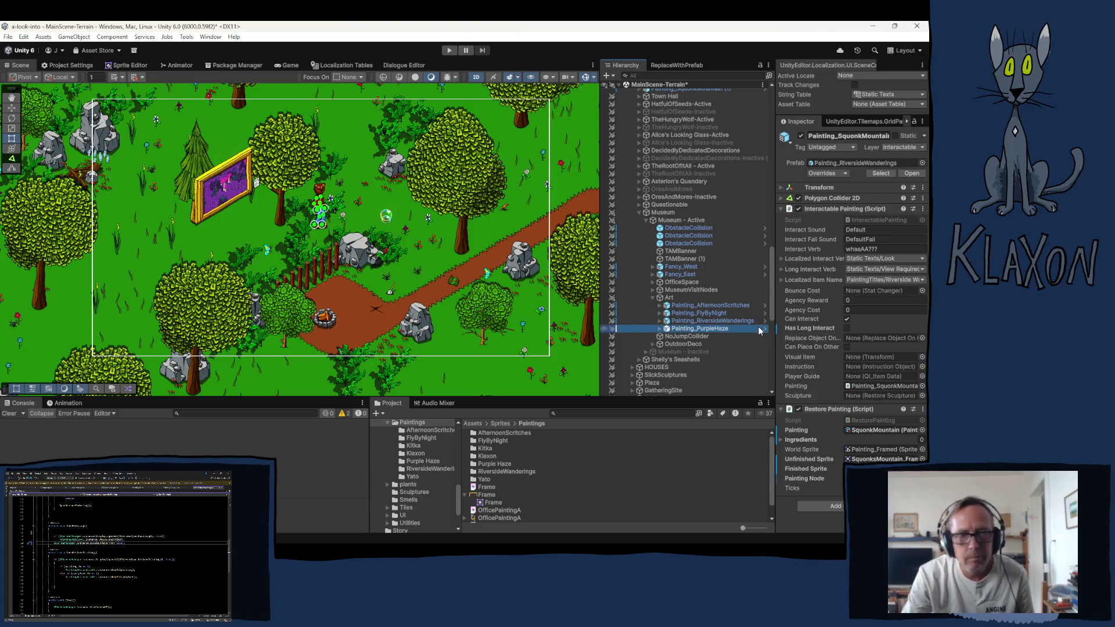
Step: Turn on Can Interact and locate the assigned painting asset in Project
{"action": "left_click", "coordinate": [846, 318]}
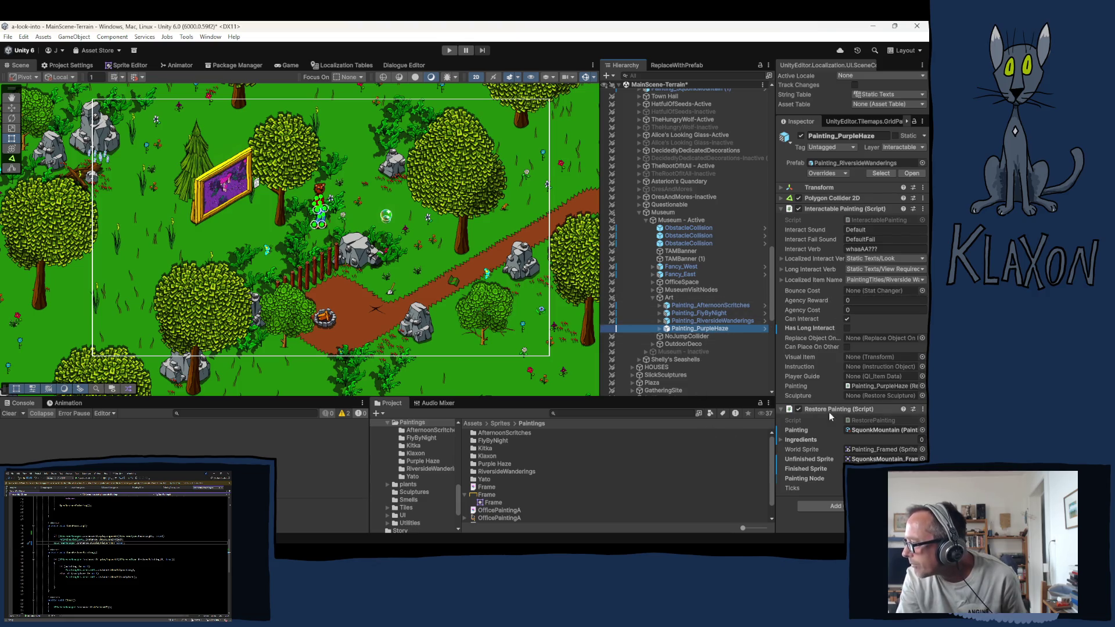
{"action": "left_click", "coordinate": [876, 430]}
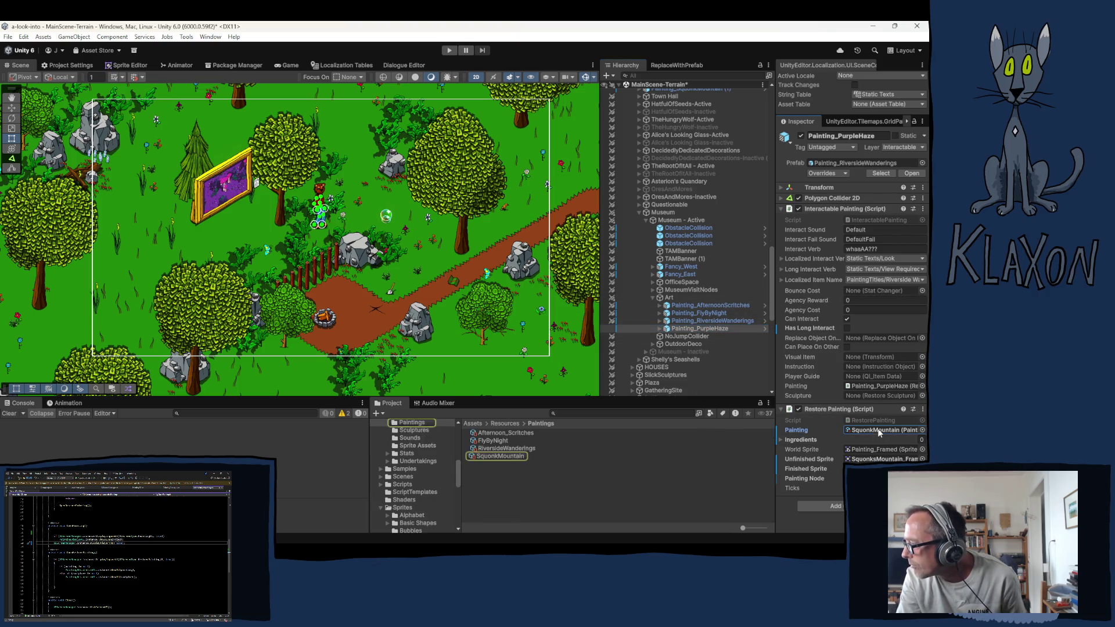
Step: Rename the SquonkMountain painting asset to PurpleHaze and reselect Painting_PurpleHaze
{"action": "left_click", "coordinate": [497, 455]}
{"action": "left_click", "coordinate": [496, 455]}
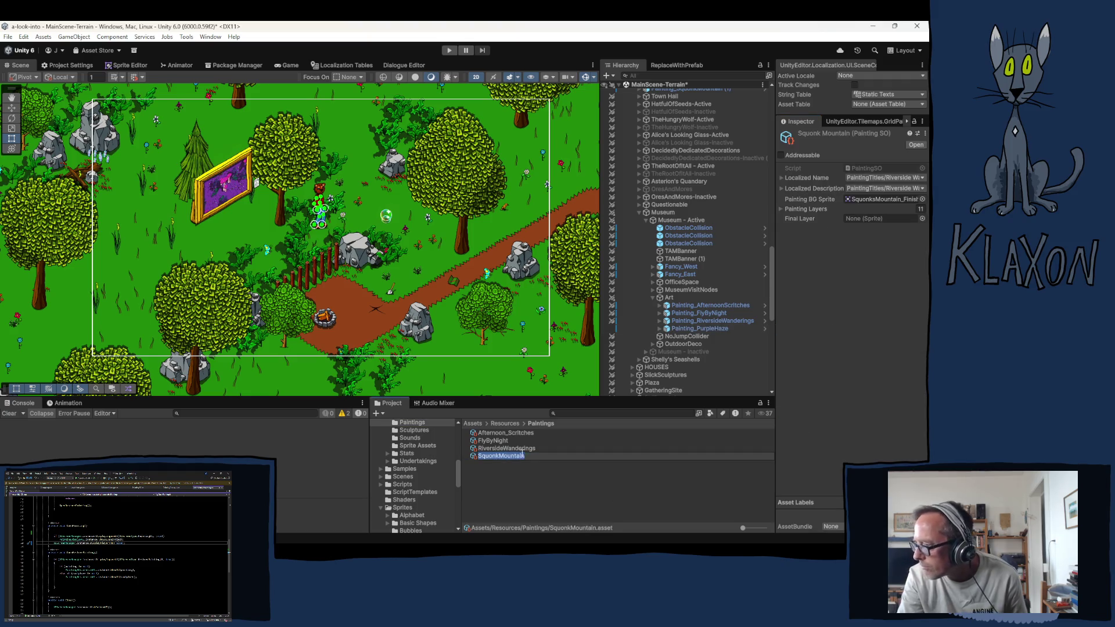
{"action": "type", "text": "PurpleHaze"}
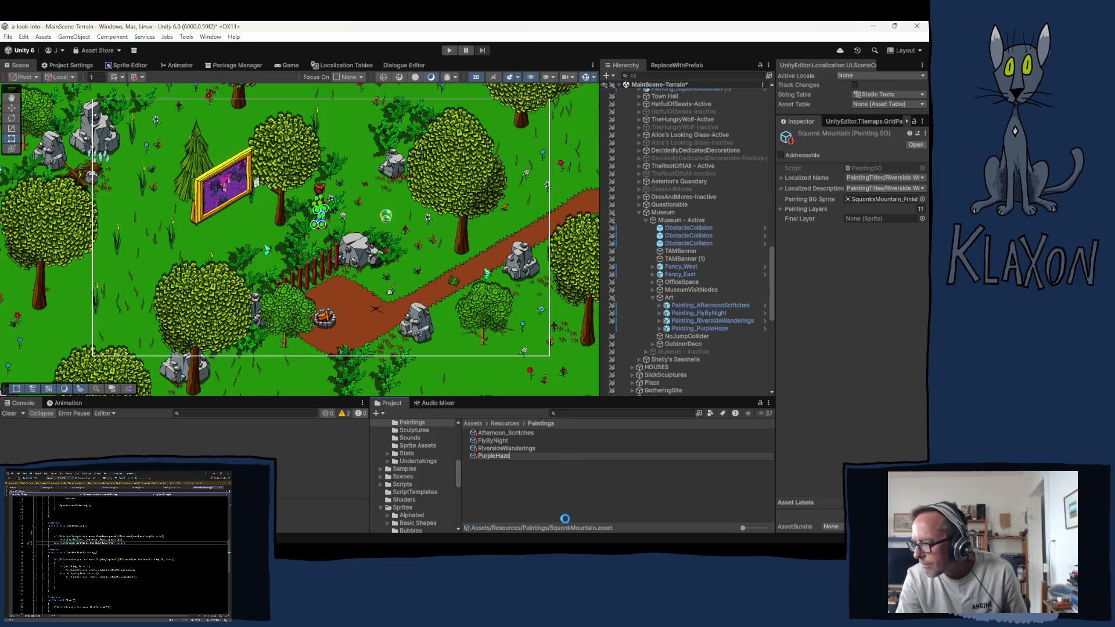
{"action": "key", "text": "Return"}
{"action": "left_click", "coordinate": [706, 329]}
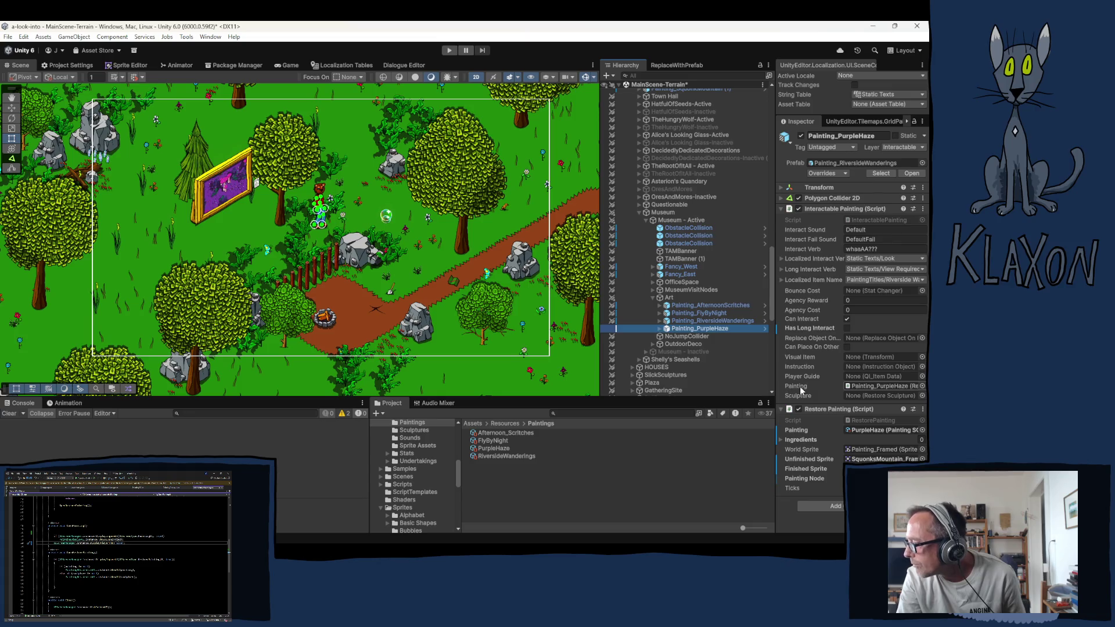
Step: Inspect the SquonksMountain_Finished sprite's preview and import settings, then reselect Painting_PurpleHaze
{"action": "left_click", "coordinate": [880, 460]}
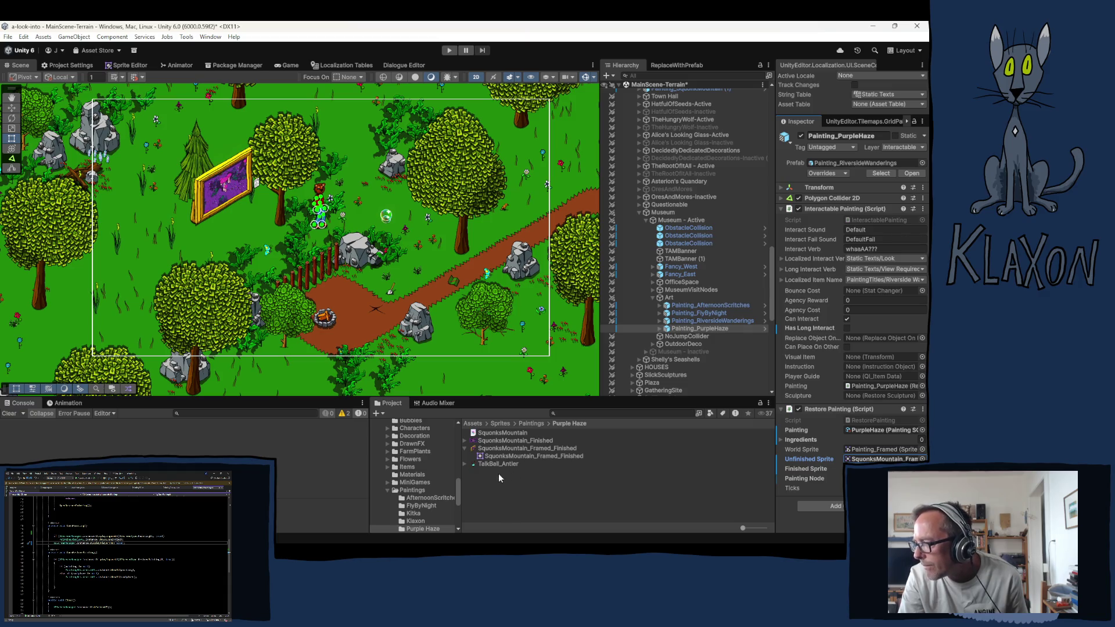
{"action": "left_click", "coordinate": [505, 441]}
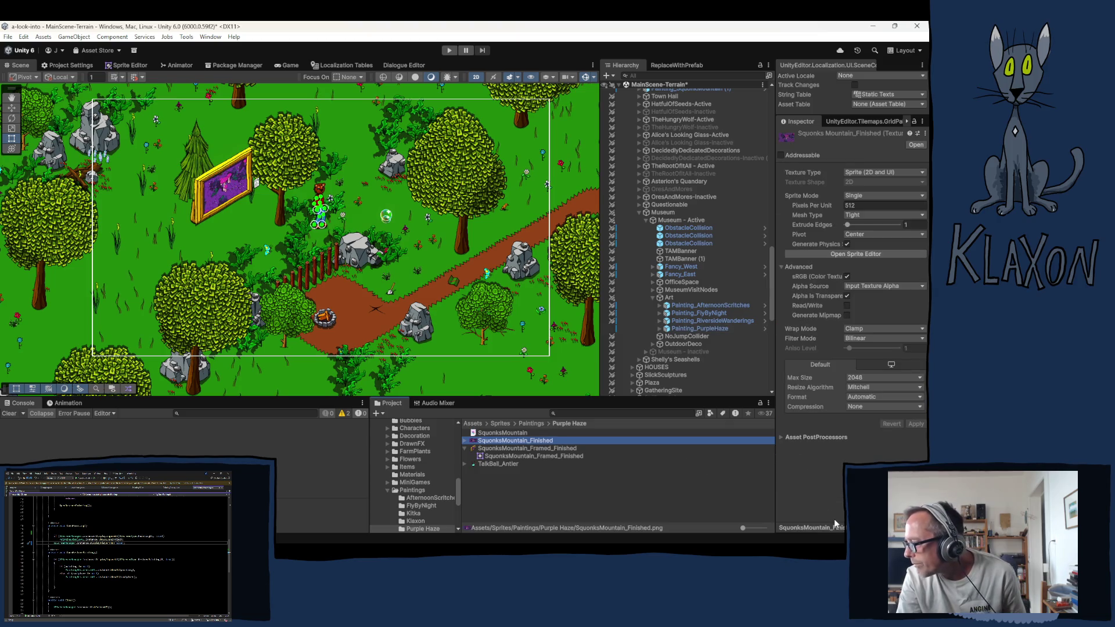
{"action": "left_click", "coordinate": [811, 527]}
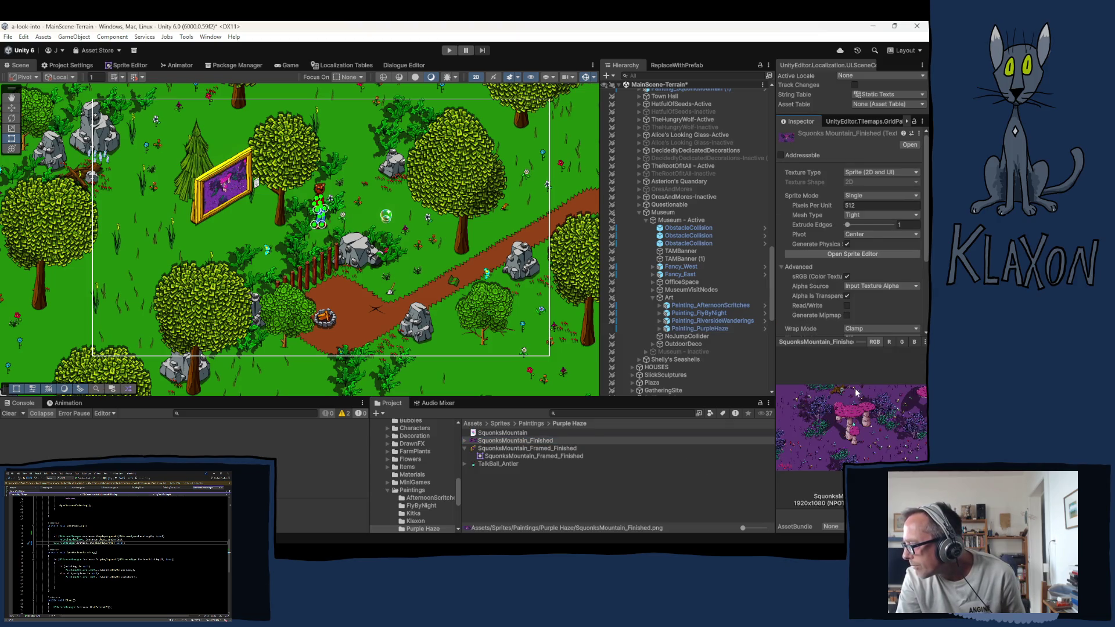
{"action": "left_click", "coordinate": [849, 345]}
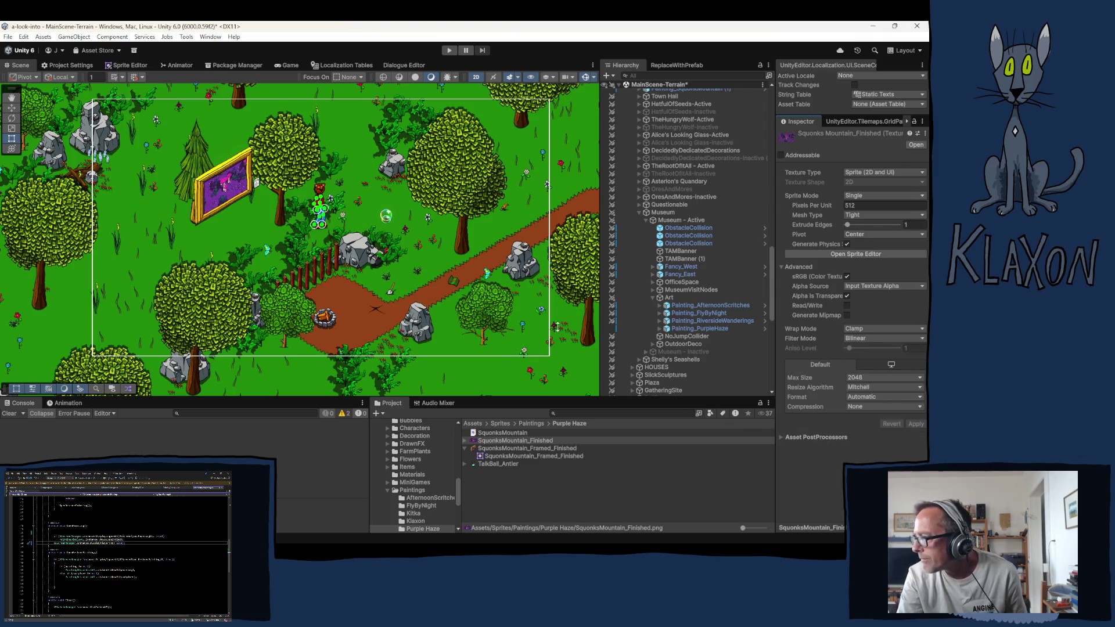
{"action": "left_click", "coordinate": [514, 466]}
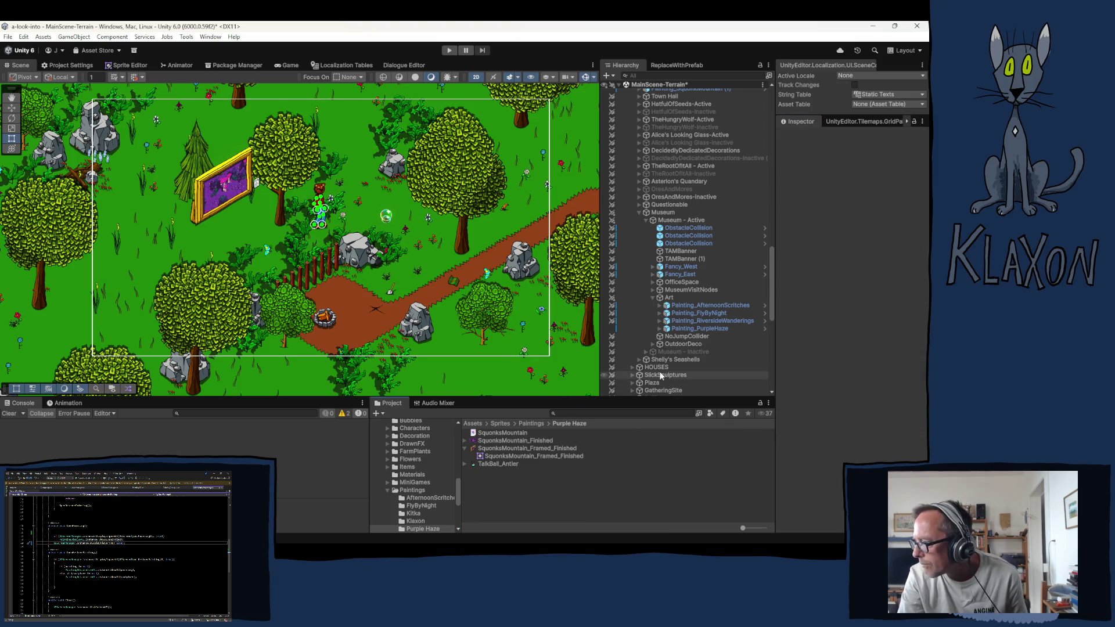
{"action": "left_click", "coordinate": [691, 330]}
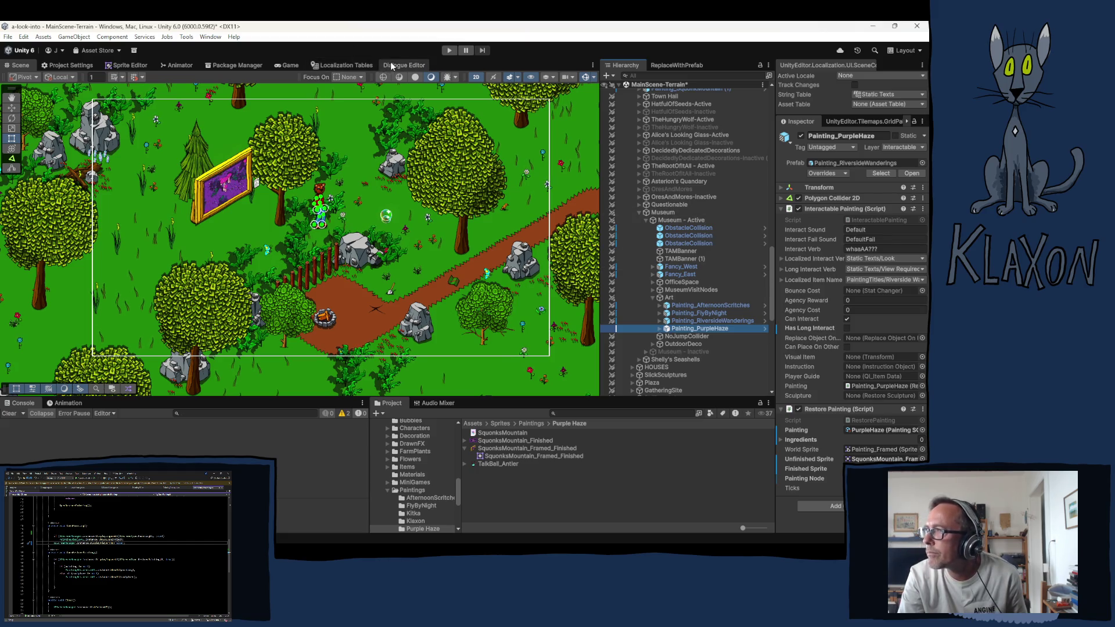
Step: Show the PaintingTitles collection in the Localization Tables editor
{"action": "left_click", "coordinate": [345, 65]}
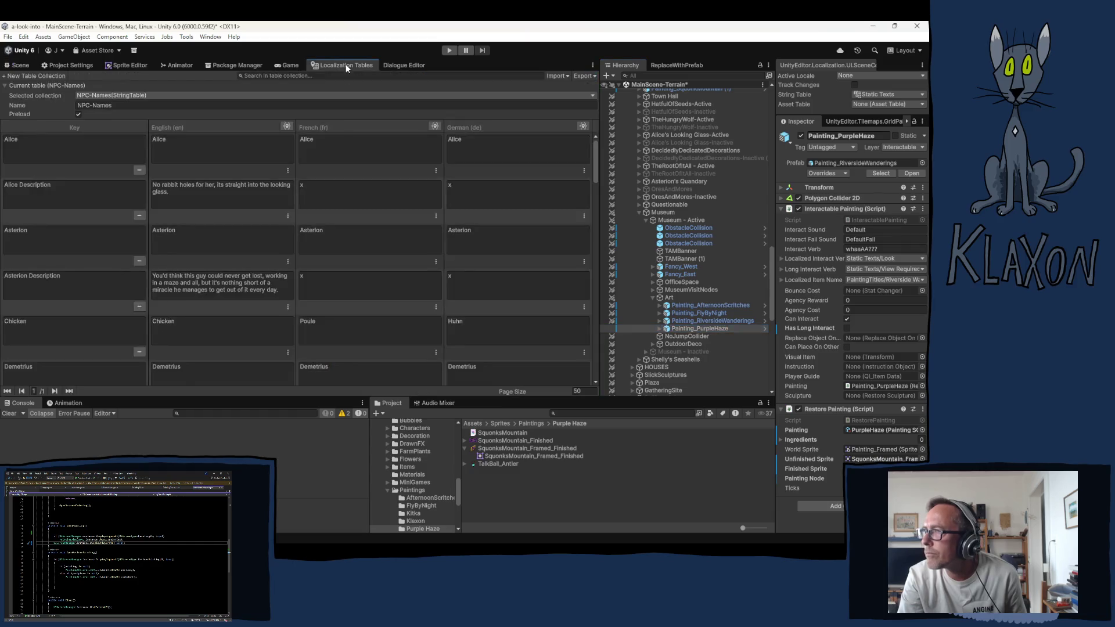
{"action": "left_click", "coordinate": [116, 94]}
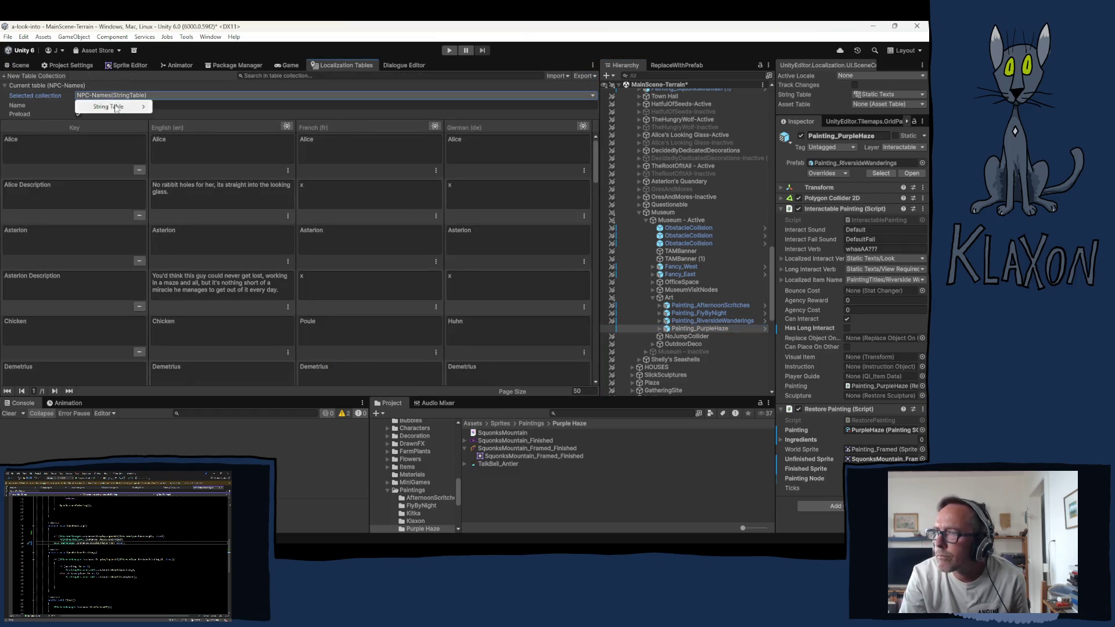
{"action": "mouse_move", "coordinate": [116, 111]}
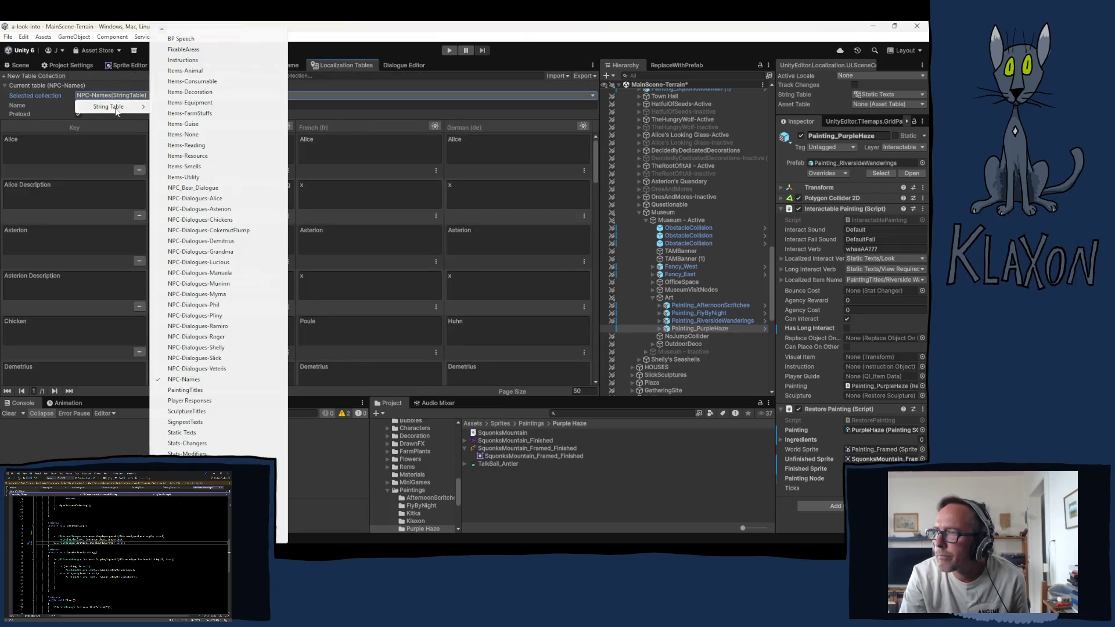
{"action": "left_click", "coordinate": [194, 390]}
{"action": "scroll", "coordinate": [99, 325], "scroll_direction": "down", "scroll_amount": 3}
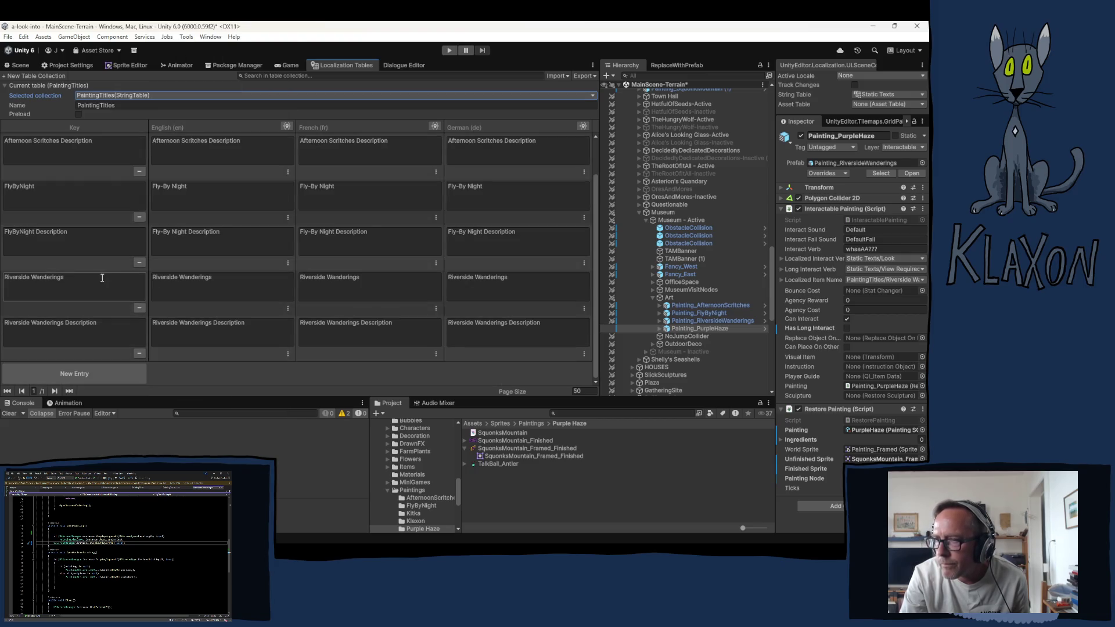
Step: Add a Purple Haze entry with 'Purple Haze' as its English, French and German text
{"action": "left_click", "coordinate": [96, 372]}
{"action": "left_click", "coordinate": [55, 331]}
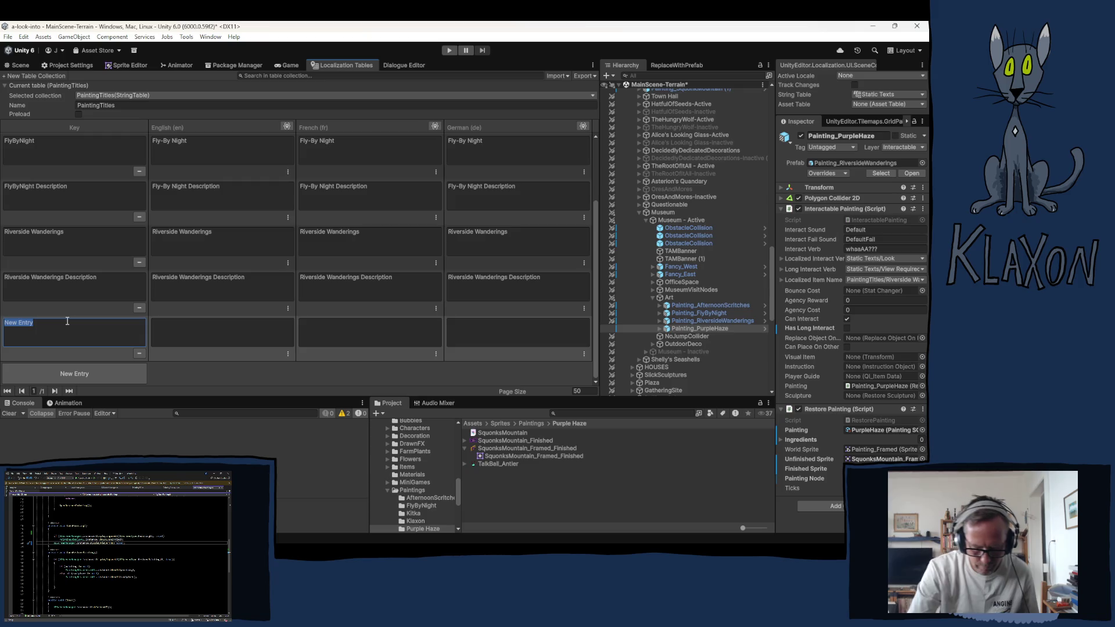
{"action": "type", "text": "Purple Haze"}
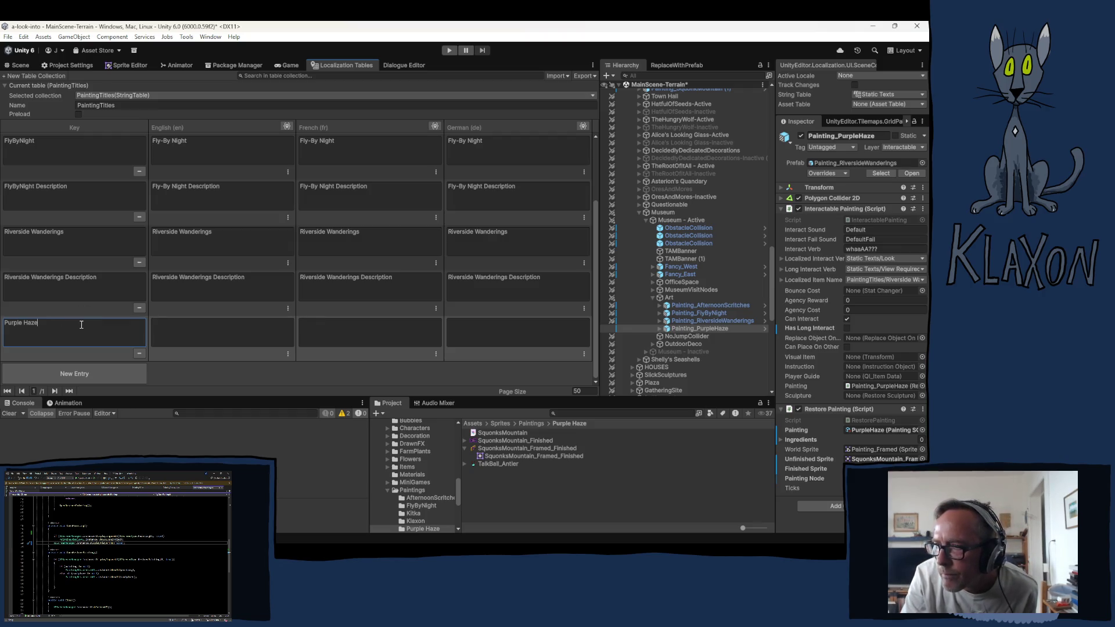
{"action": "key", "text": "ctrl+a"}
{"action": "key", "text": "ctrl+c"}
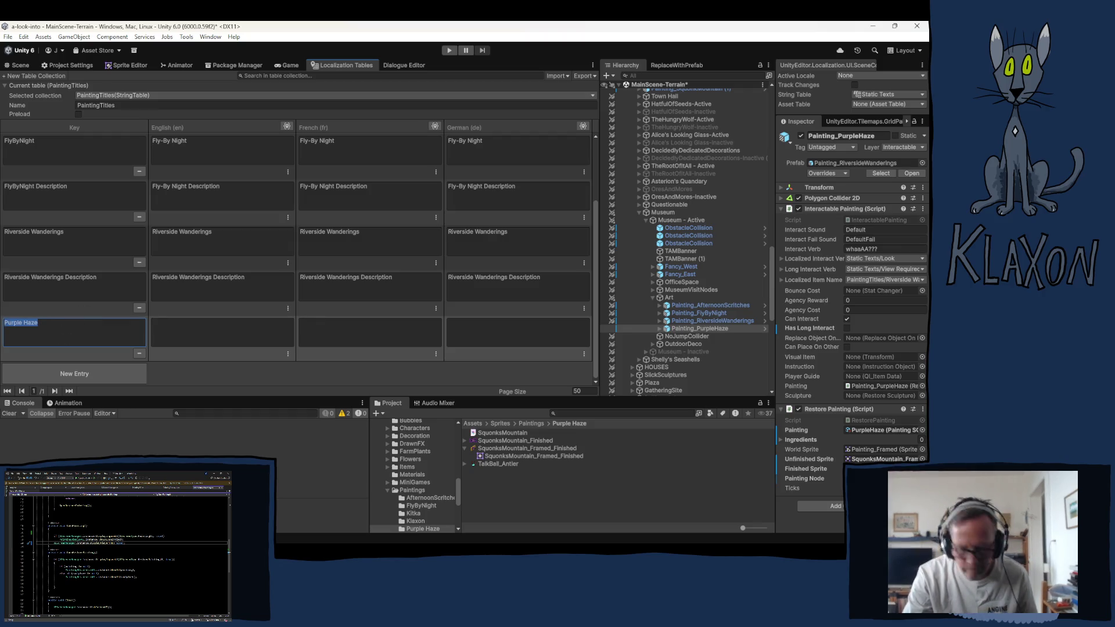
{"action": "left_click", "coordinate": [218, 332]}
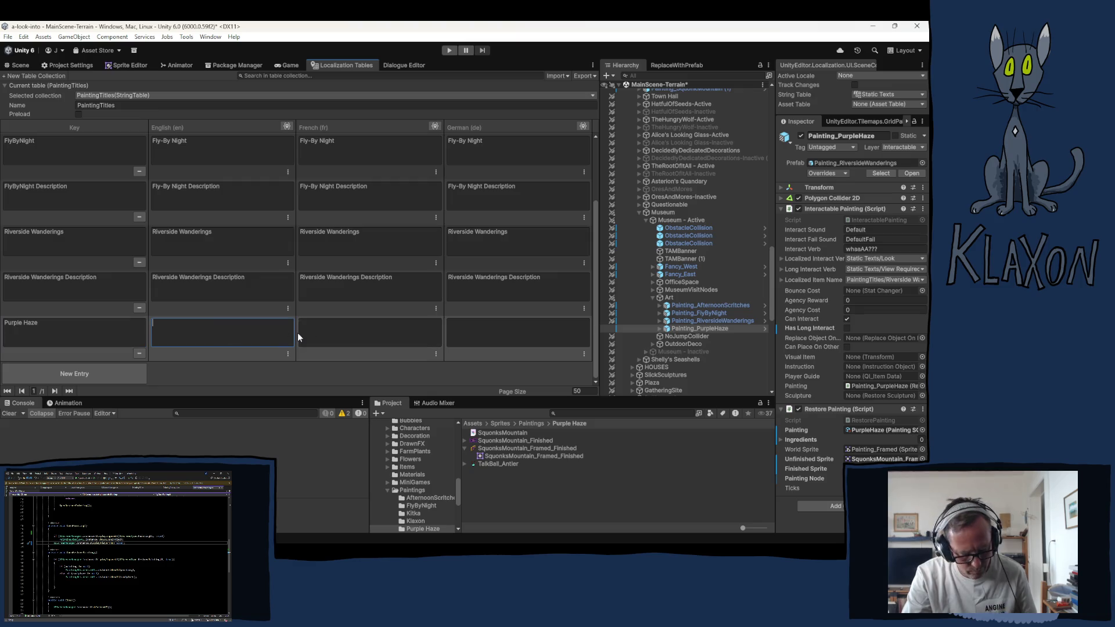
{"action": "key", "text": "ctrl+v"}
{"action": "key", "text": "Tab"}
{"action": "key", "text": "ctrl+v"}
{"action": "left_click", "coordinate": [474, 336]}
{"action": "key", "text": "ctrl+v"}
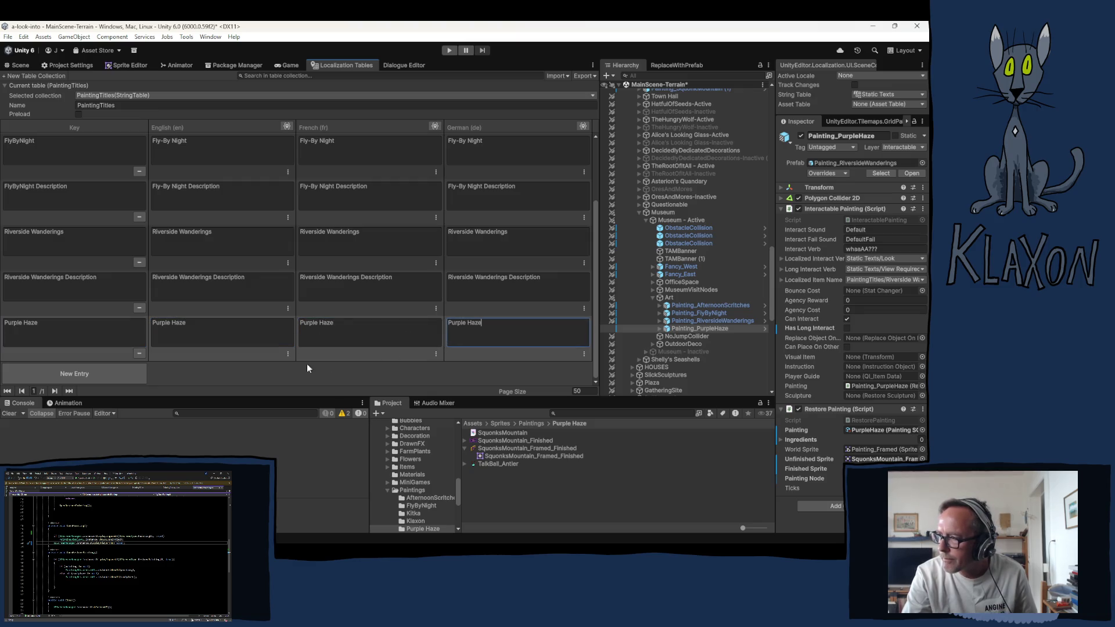
Step: Add a Purple Haze Description entry, filling its translations with 'Purple Haze Description'
{"action": "left_click", "coordinate": [107, 370]}
{"action": "left_click", "coordinate": [59, 334]}
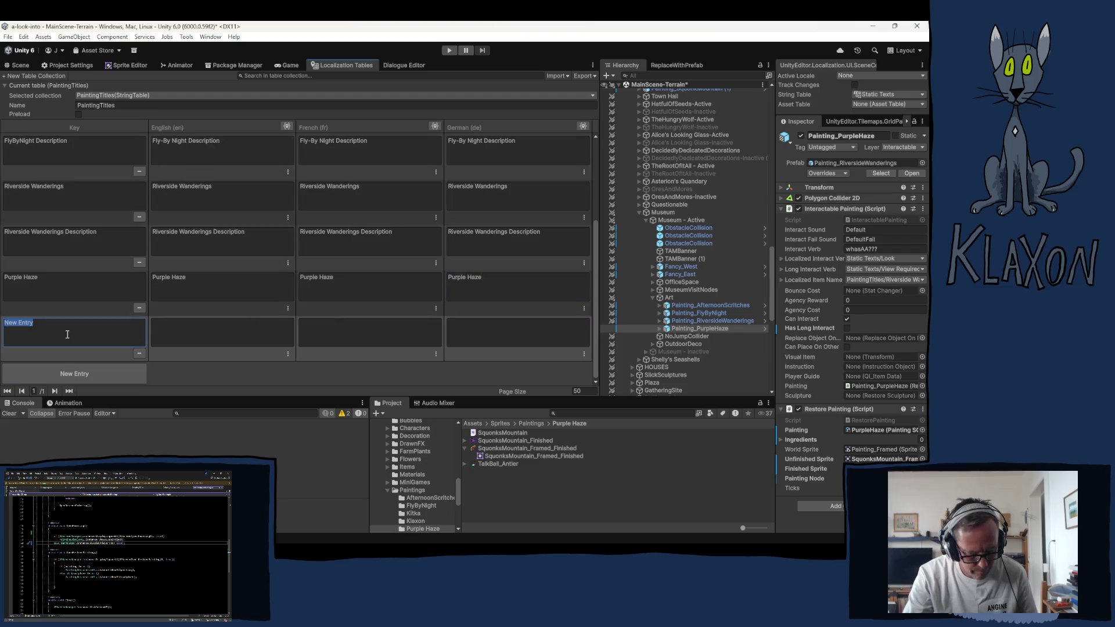
{"action": "key", "text": "ctrl+v"}
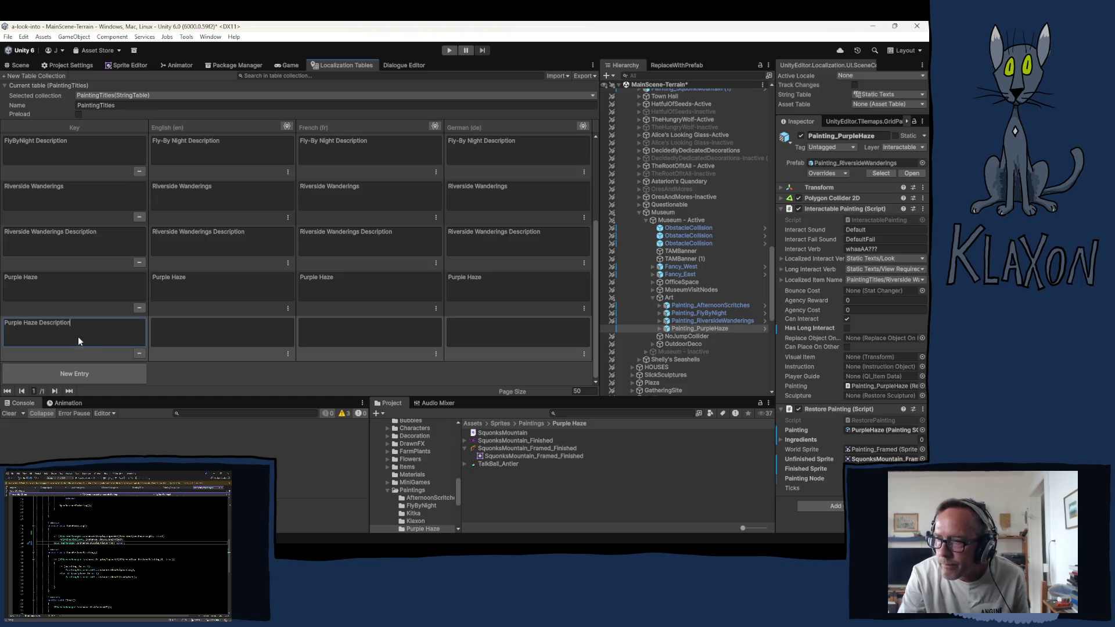
{"action": "key", "text": "ctrl+a"}
{"action": "key", "text": "ctrl+c"}
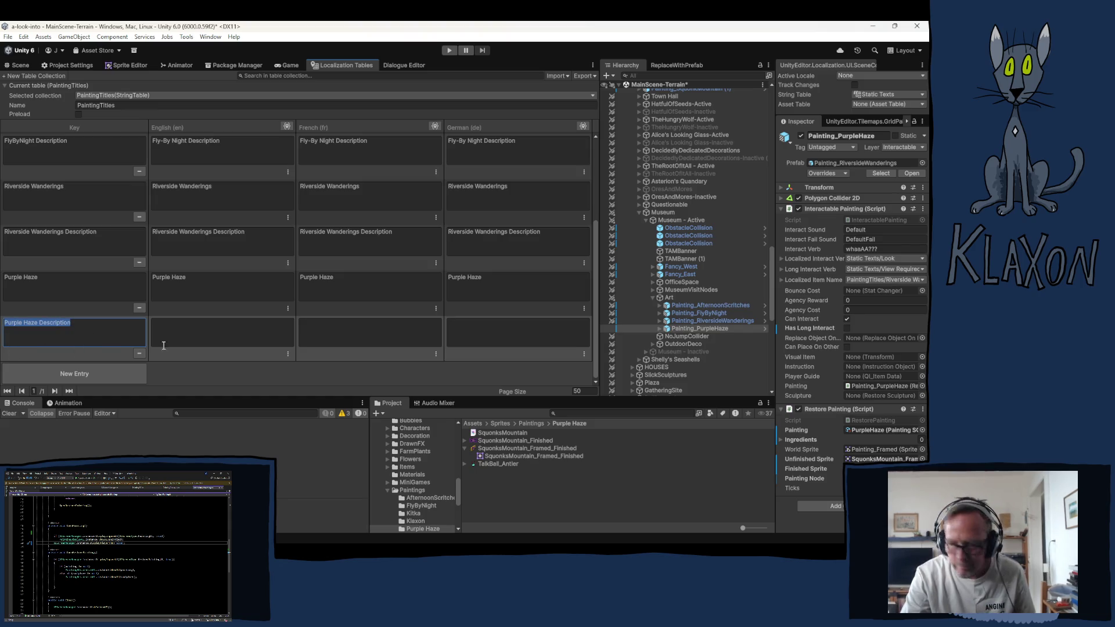
{"action": "left_click", "coordinate": [226, 333]}
{"action": "key", "text": "ctrl+v"}
{"action": "left_click", "coordinate": [357, 327]}
{"action": "left_click", "coordinate": [497, 334]}
{"action": "key", "text": "ctrl+v"}
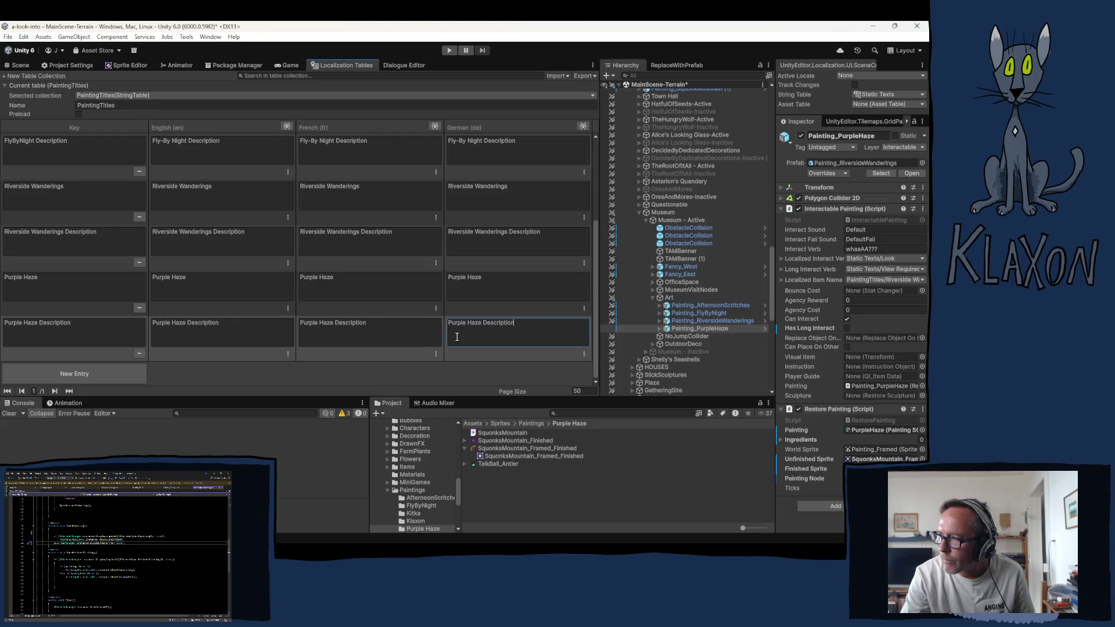
{"action": "scroll", "coordinate": [378, 309], "scroll_direction": "up", "scroll_amount": 5}
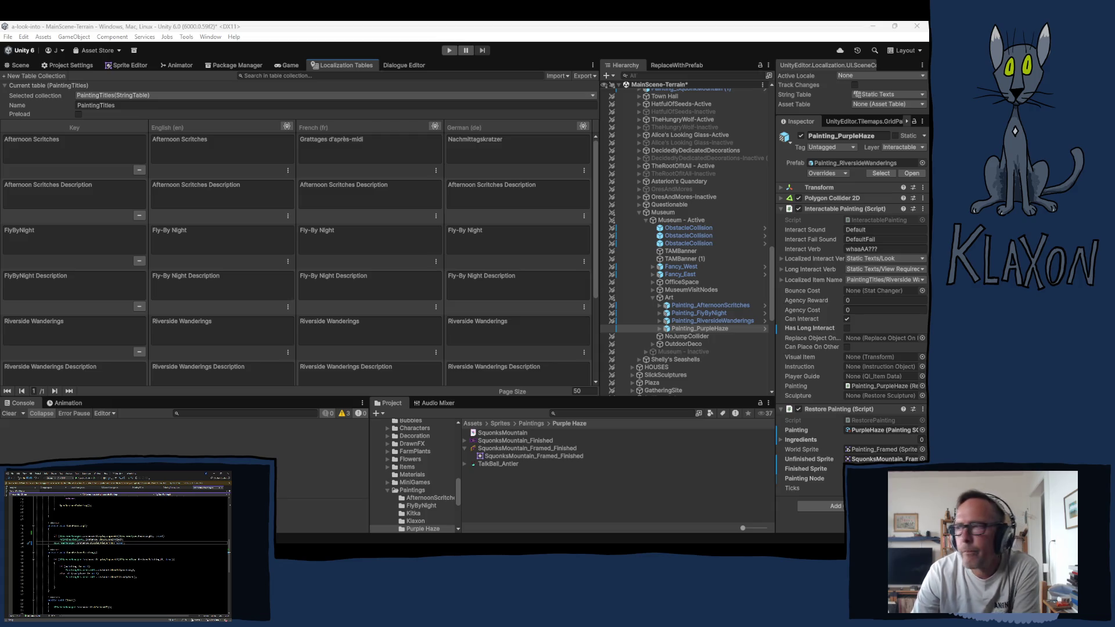
Step: Set Painting_PurpleHaze's Localized Item Name to the PaintingTitles Purple Haze entry, found by searching 'purple'
{"action": "scroll", "coordinate": [518, 350], "scroll_direction": "down", "scroll_amount": 3}
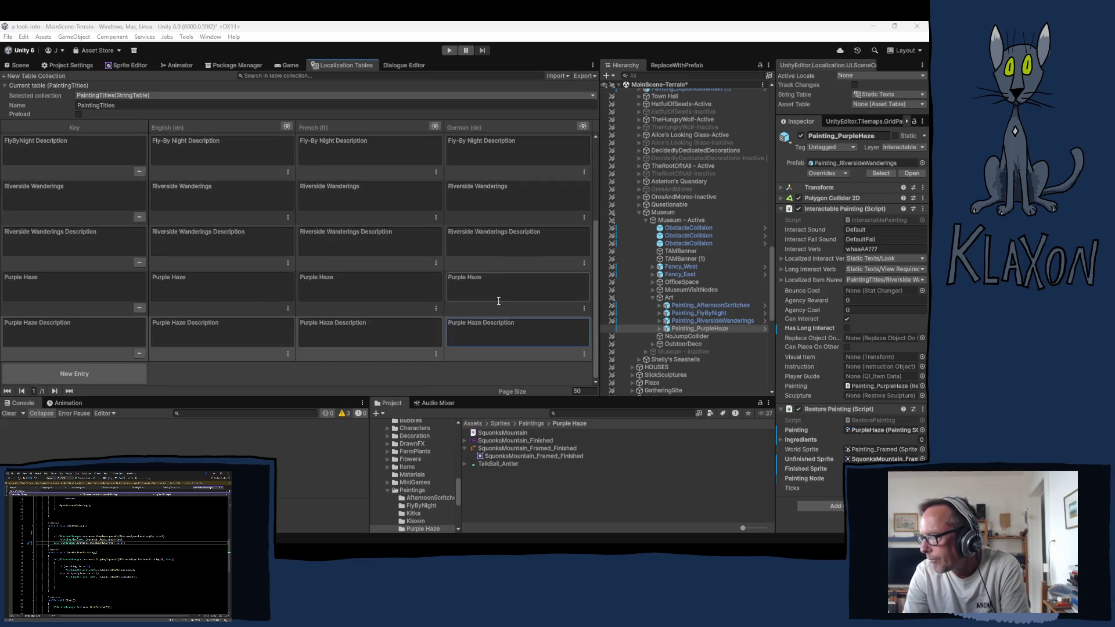
{"action": "left_click", "coordinate": [871, 430]}
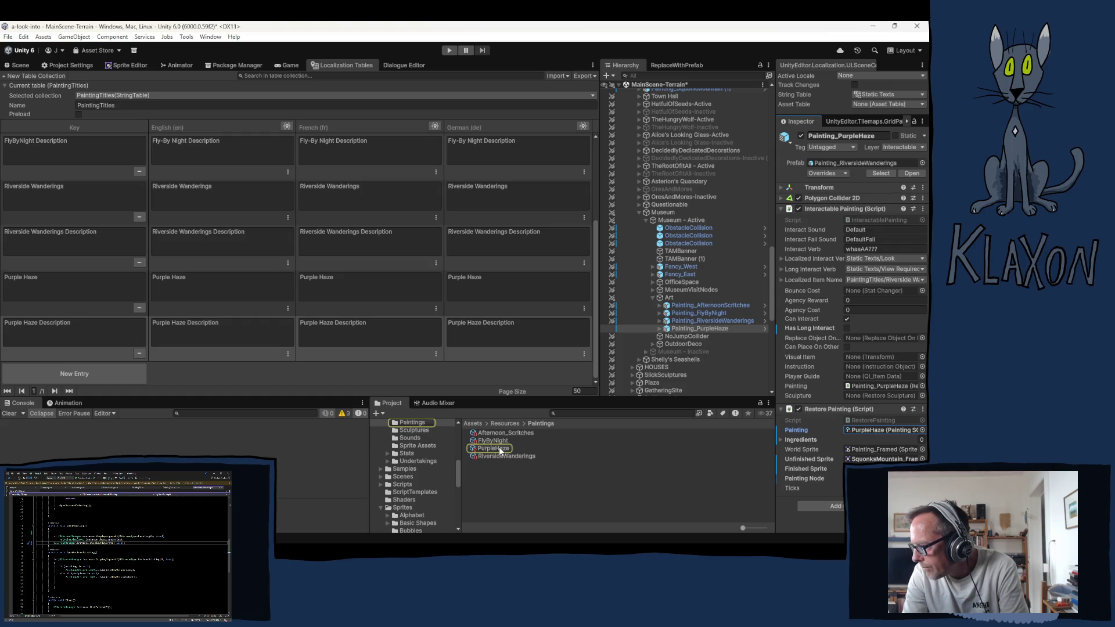
{"action": "left_click", "coordinate": [891, 280]}
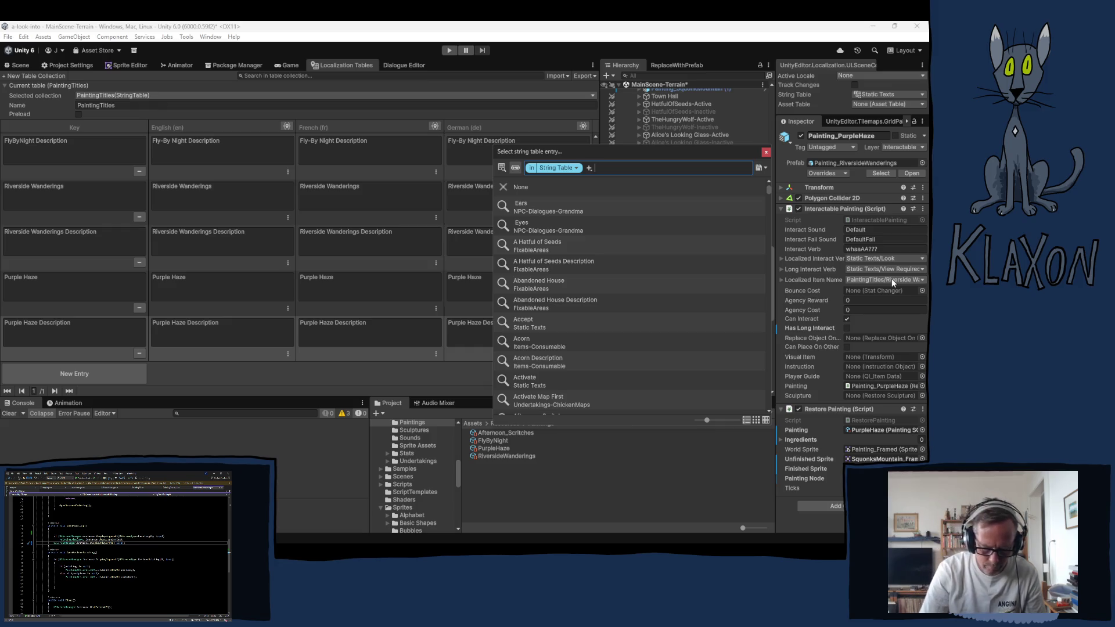
{"action": "type", "text": "purple"}
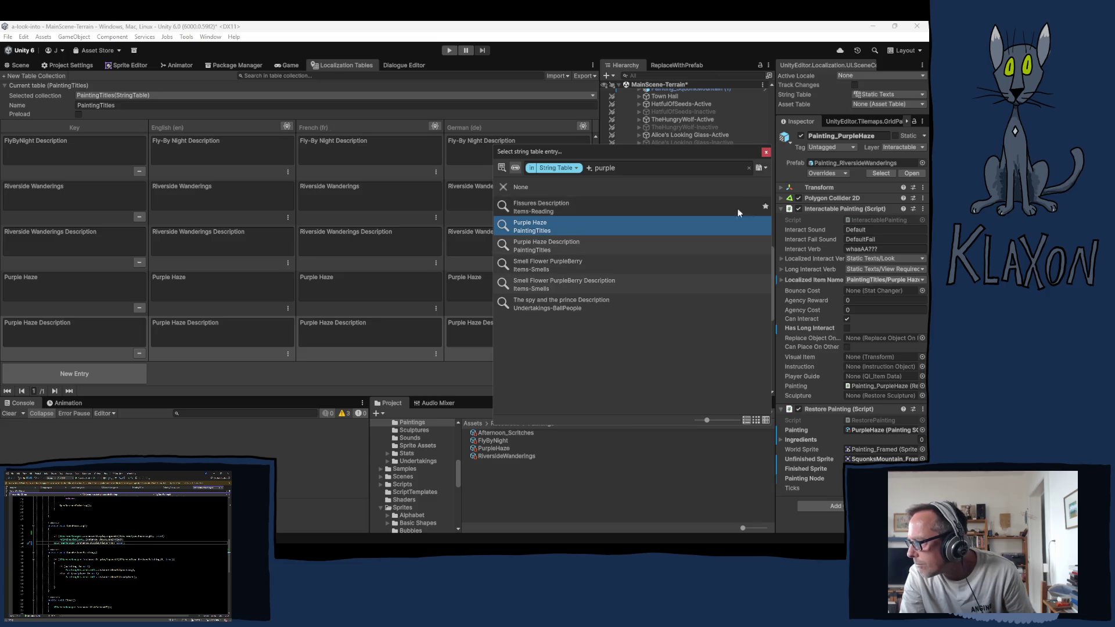
{"action": "left_click", "coordinate": [535, 227]}
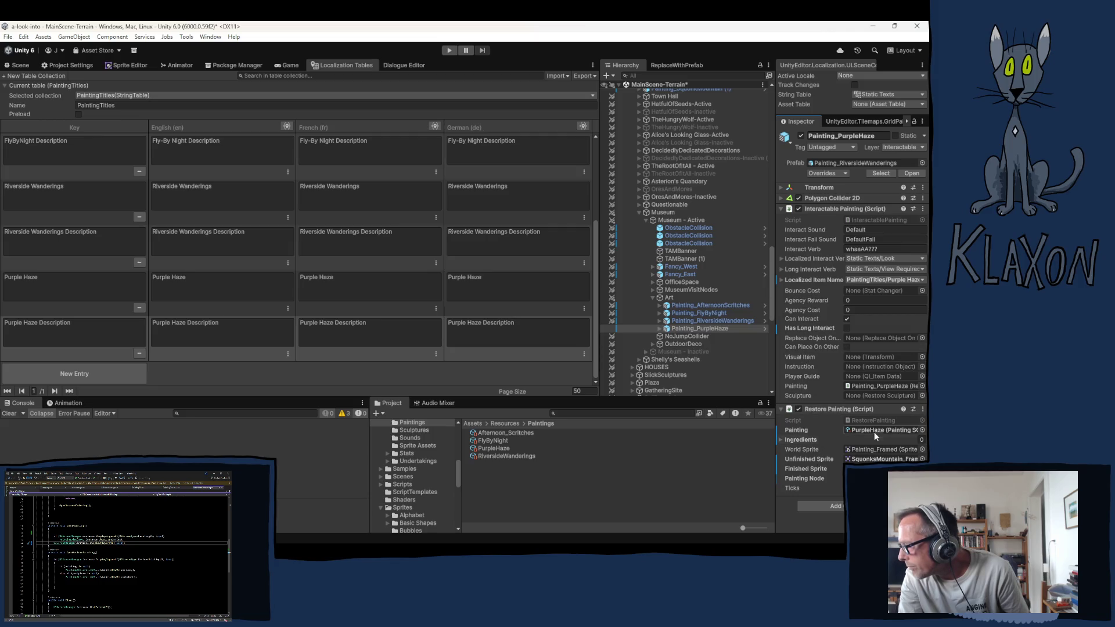
Step: Select the PurpleHaze painting asset and set its Localized Name to Purple Haze
{"action": "left_click", "coordinate": [497, 448]}
{"action": "left_click", "coordinate": [869, 177]}
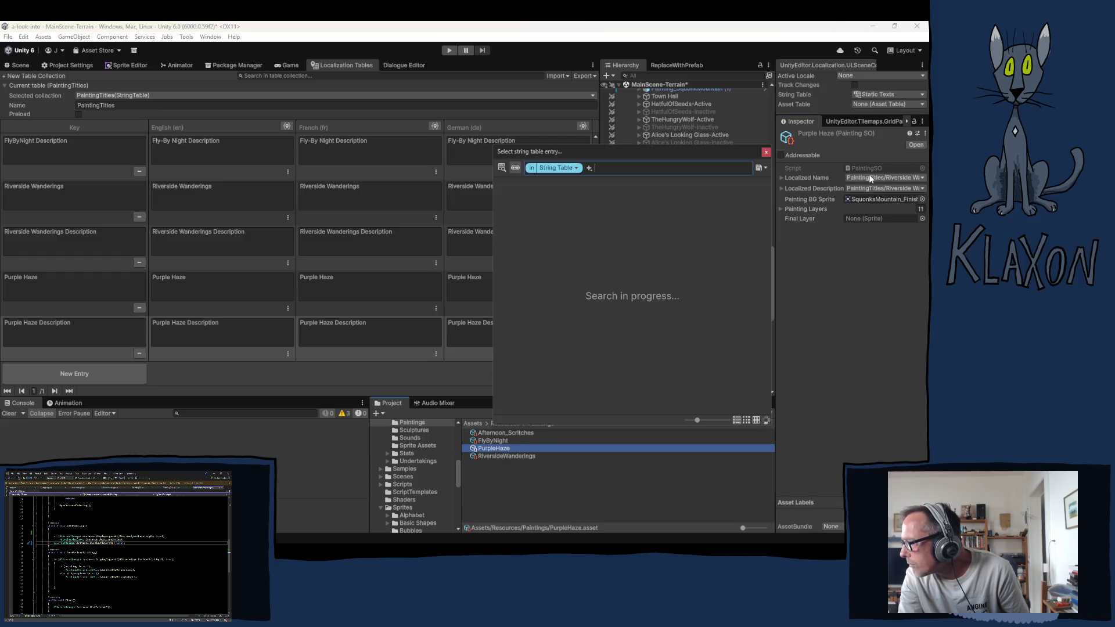
{"action": "type", "text": "purple"}
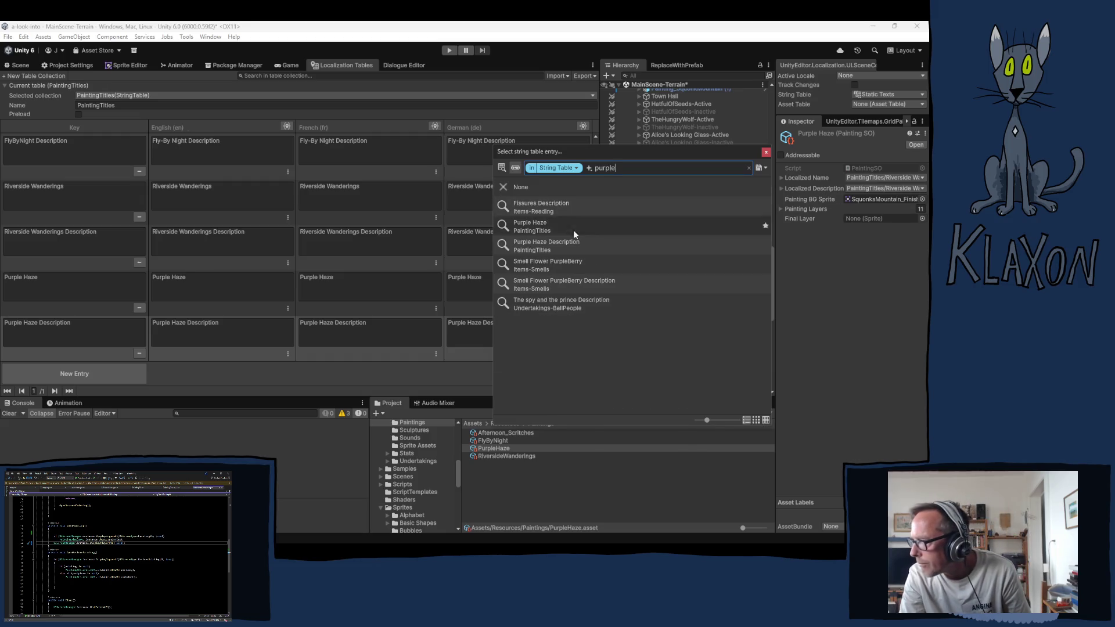
{"action": "left_click", "coordinate": [528, 225]}
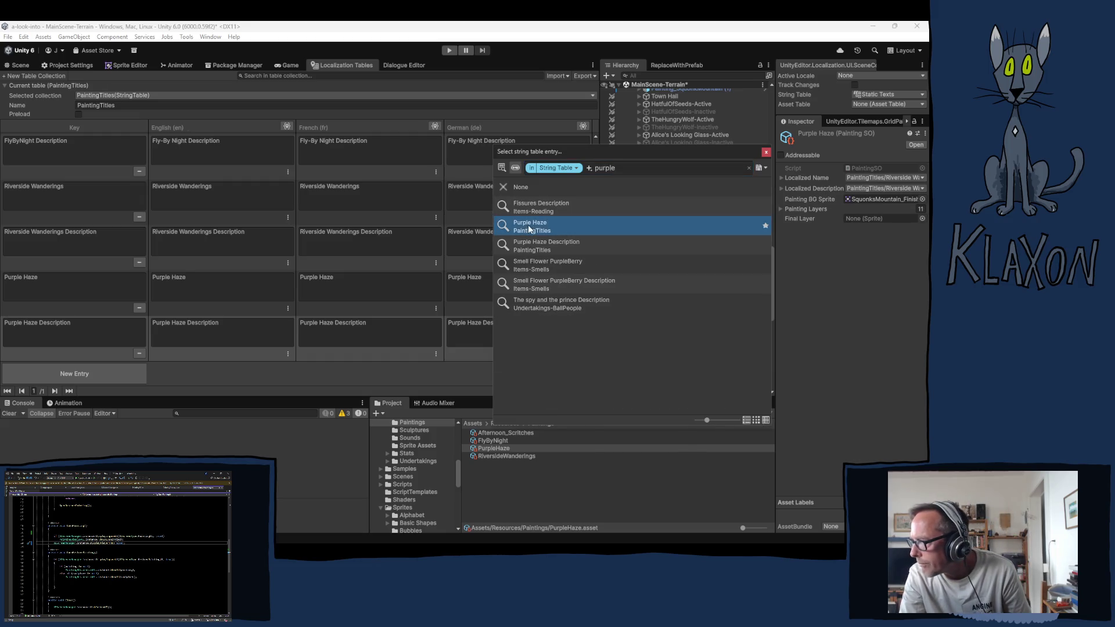
{"action": "left_click", "coordinate": [766, 153]}
Step: Set the PurpleHaze asset's Localized Description to Purple Haze Description
{"action": "left_click", "coordinate": [887, 187]}
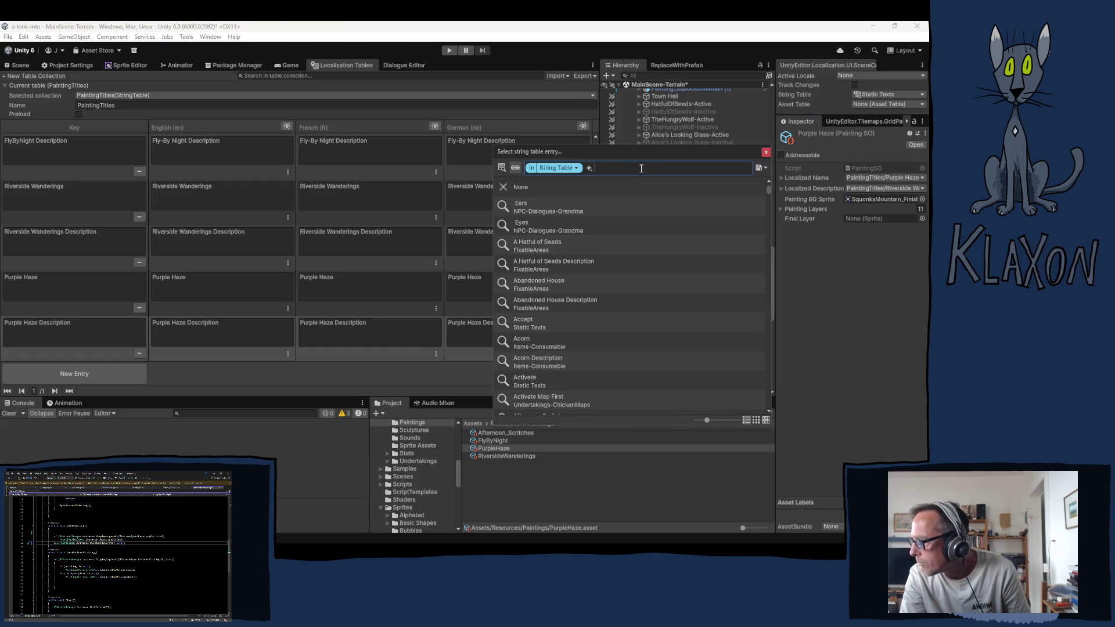
{"action": "type", "text": "purple"}
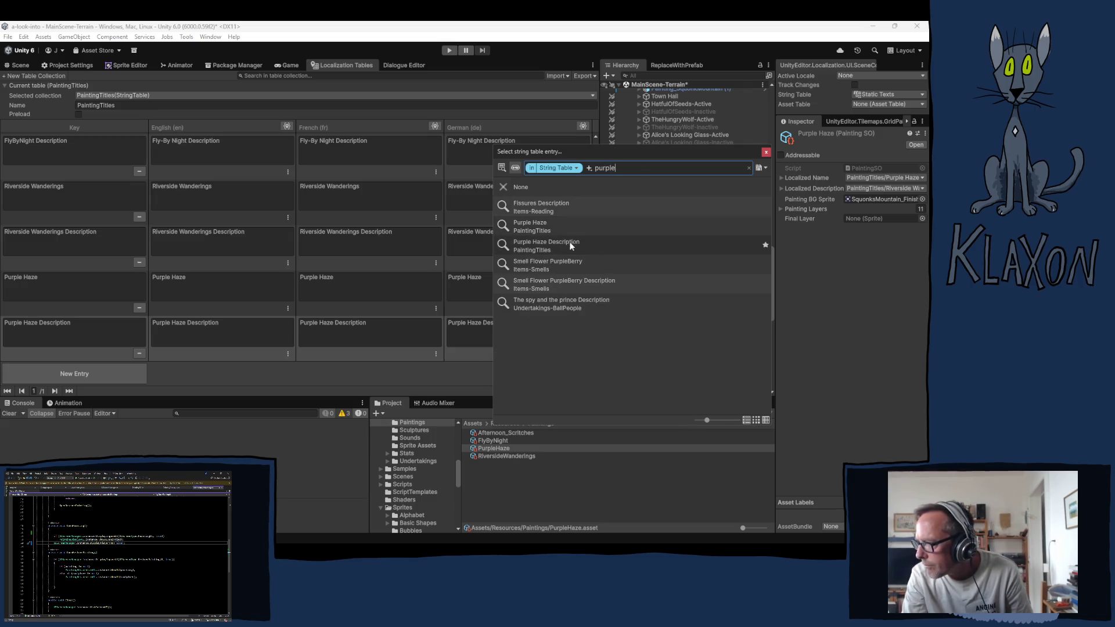
{"action": "left_click", "coordinate": [569, 243]}
{"action": "left_click", "coordinate": [766, 151]}
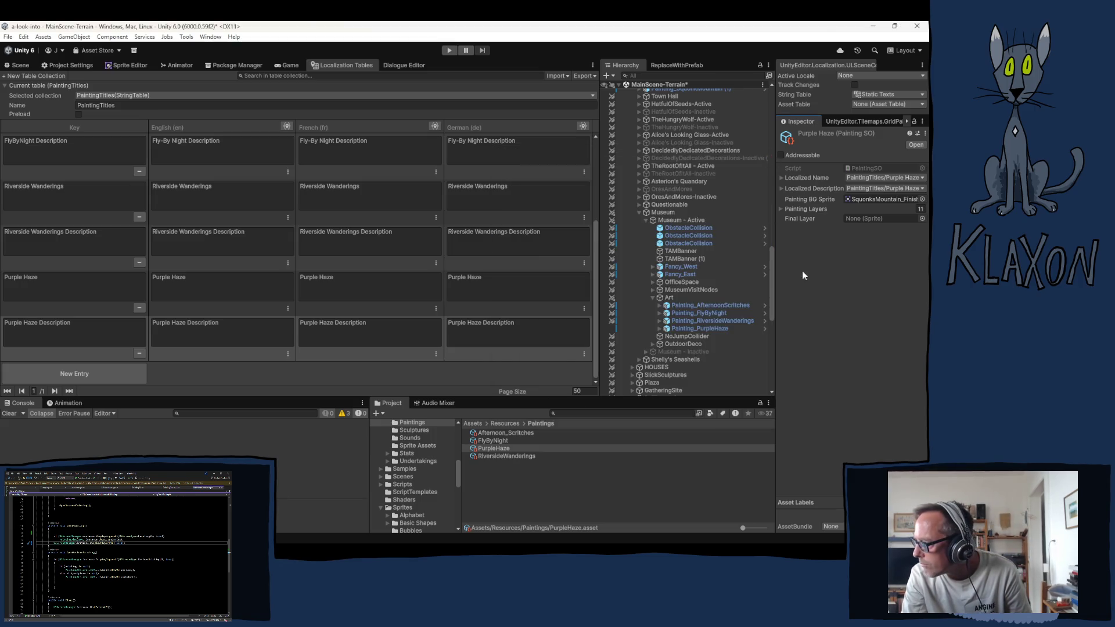
Step: Select Painting_PurpleHaze in the Hierarchy to review its components
{"action": "left_click", "coordinate": [701, 327]}
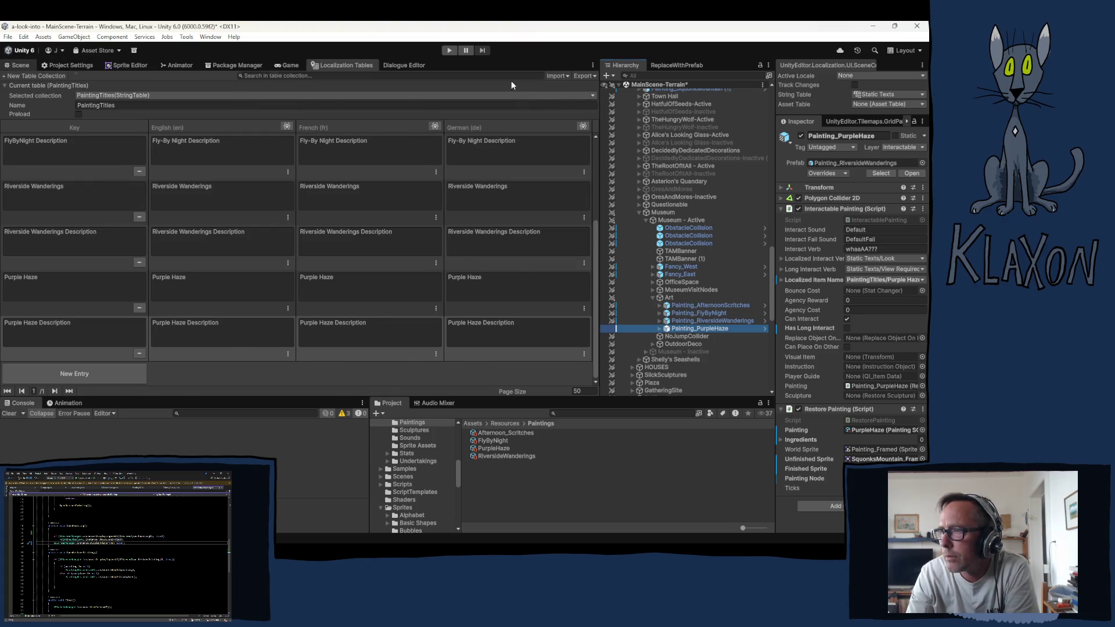
Step: Enter Play mode to bring up the game's title screen and main menu
{"action": "left_click", "coordinate": [450, 51]}
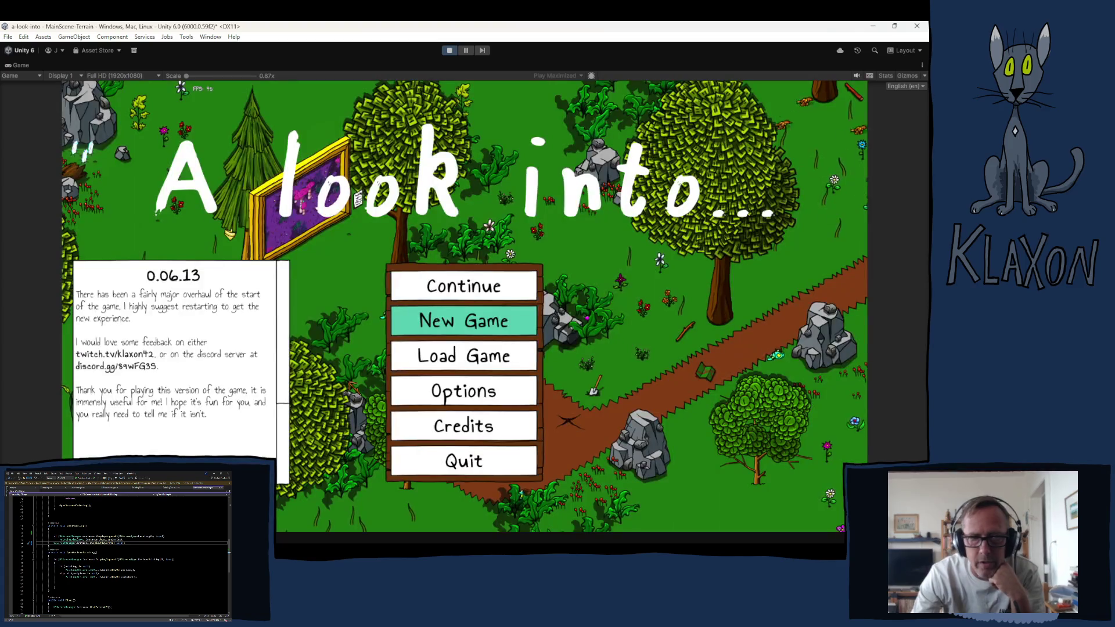
Step: Load the saved game and add Poking Stick I from the debug item list
{"action": "left_click", "coordinate": [439, 289]}
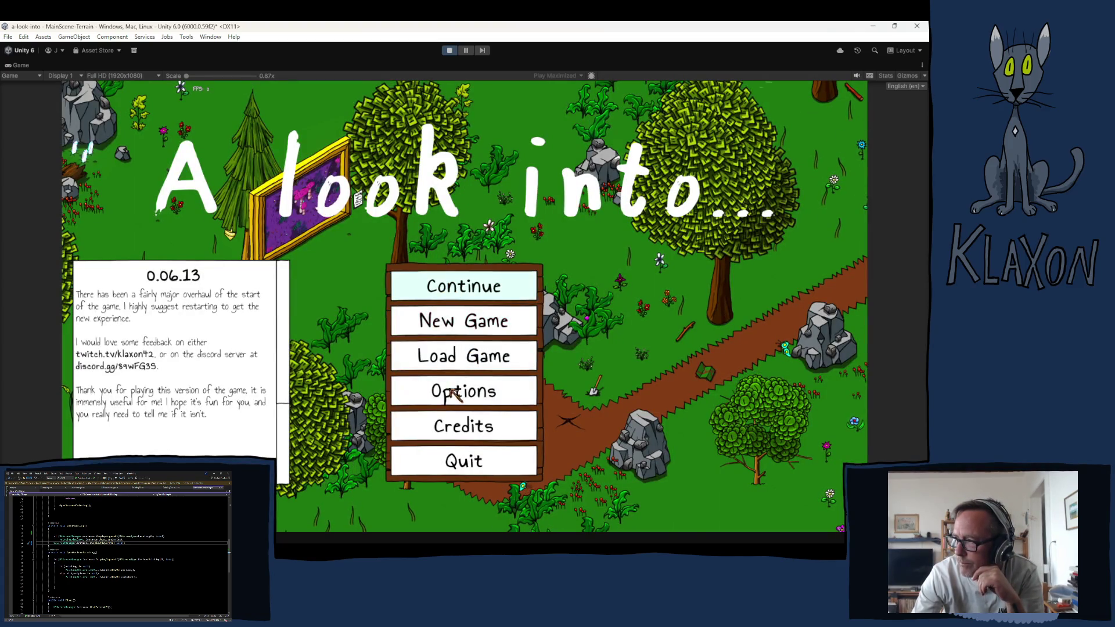
{"action": "left_click", "coordinate": [452, 364]}
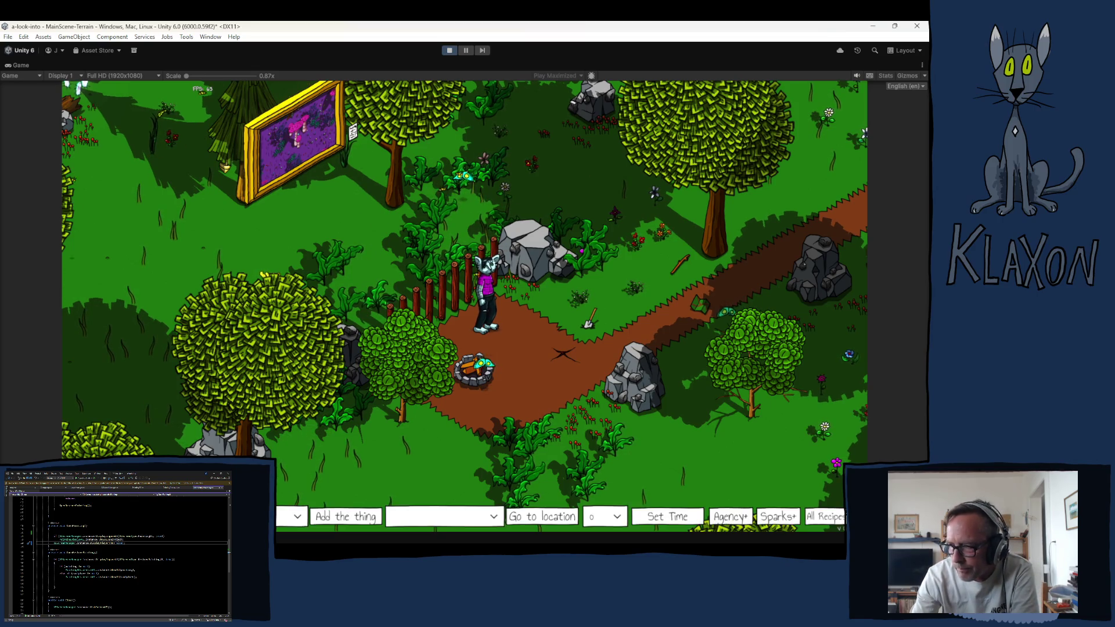
{"action": "left_click", "coordinate": [471, 518]}
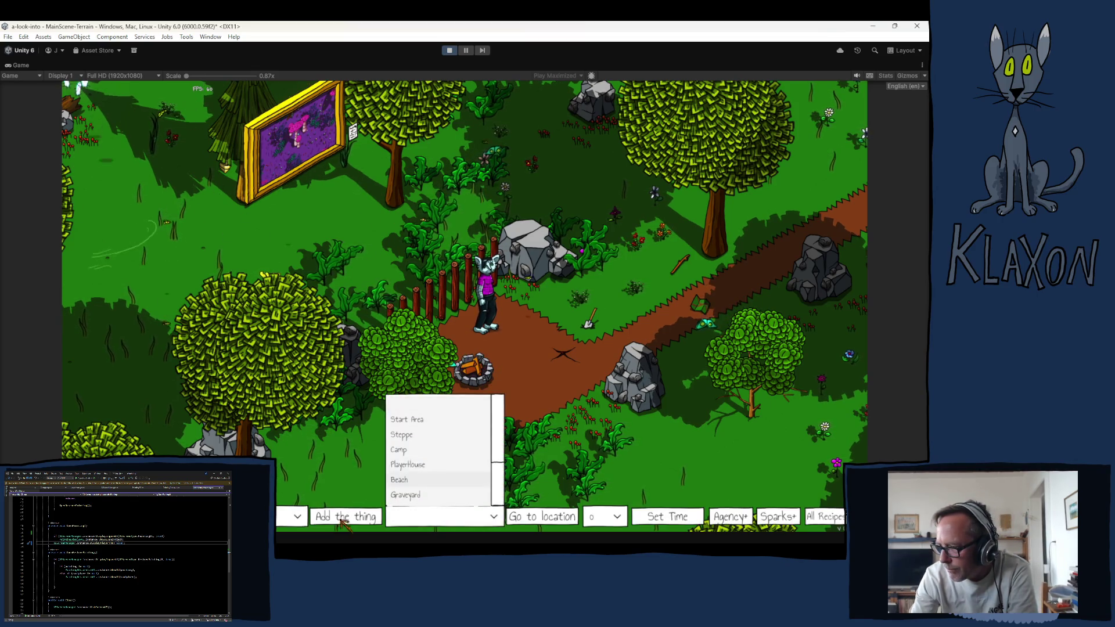
{"action": "scroll", "coordinate": [196, 424], "scroll_direction": "down", "scroll_amount": 5}
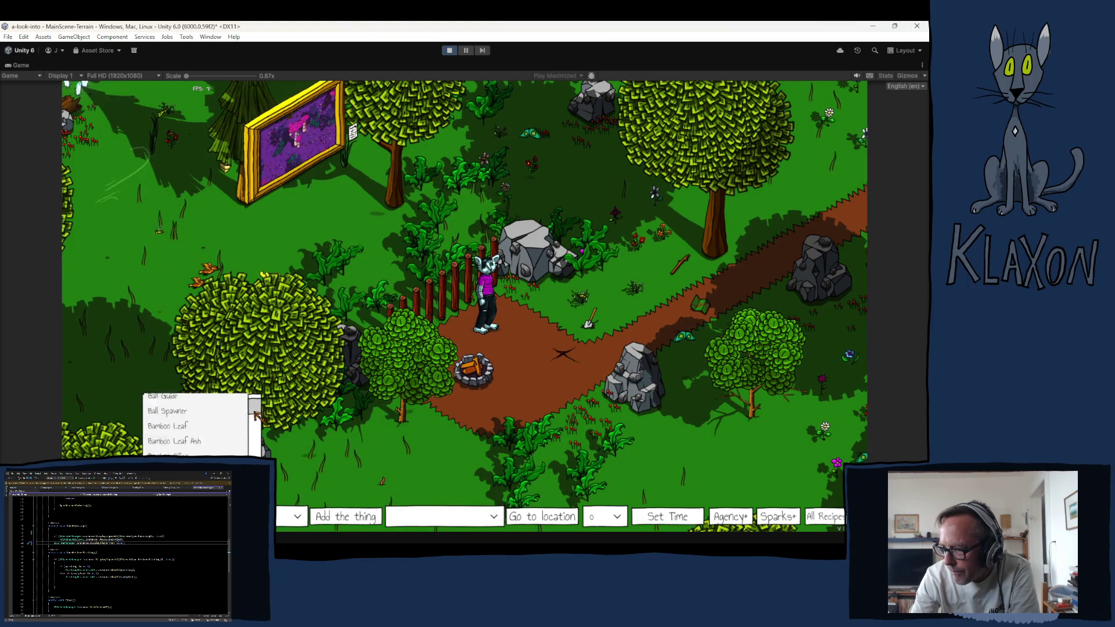
{"action": "scroll", "coordinate": [196, 423], "scroll_direction": "down", "scroll_amount": 5}
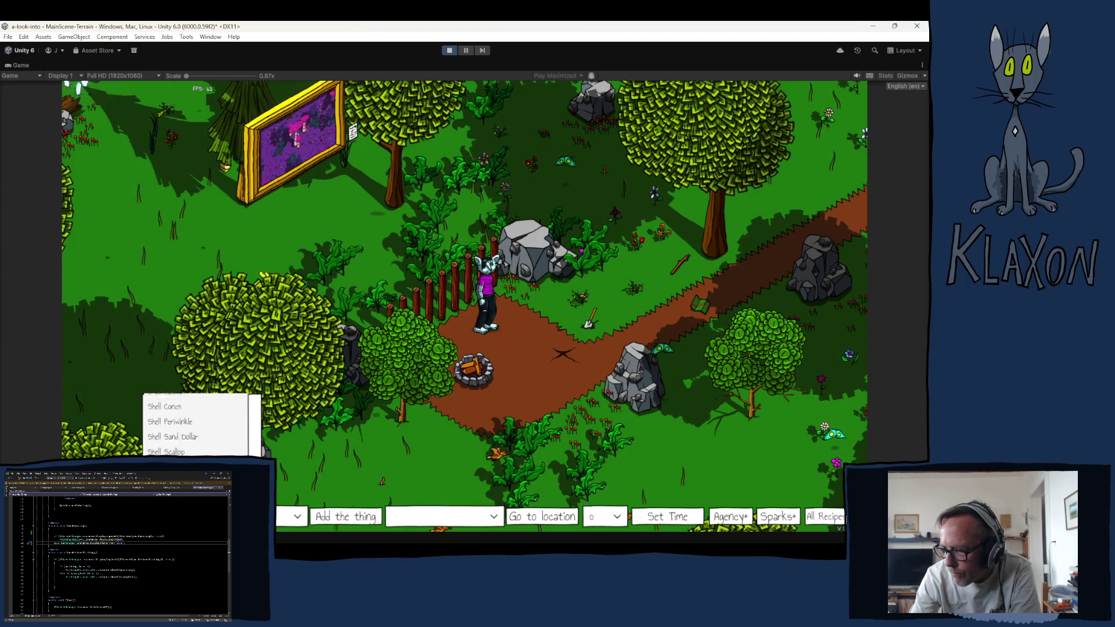
{"action": "scroll", "coordinate": [196, 424], "scroll_direction": "up", "scroll_amount": 3}
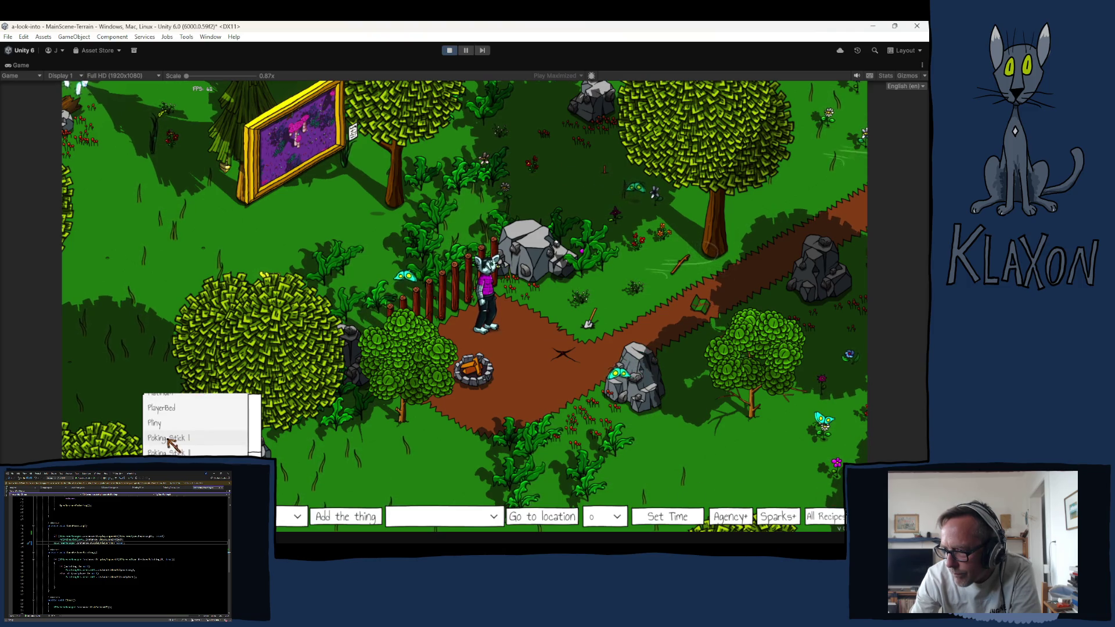
{"action": "left_click", "coordinate": [175, 440]}
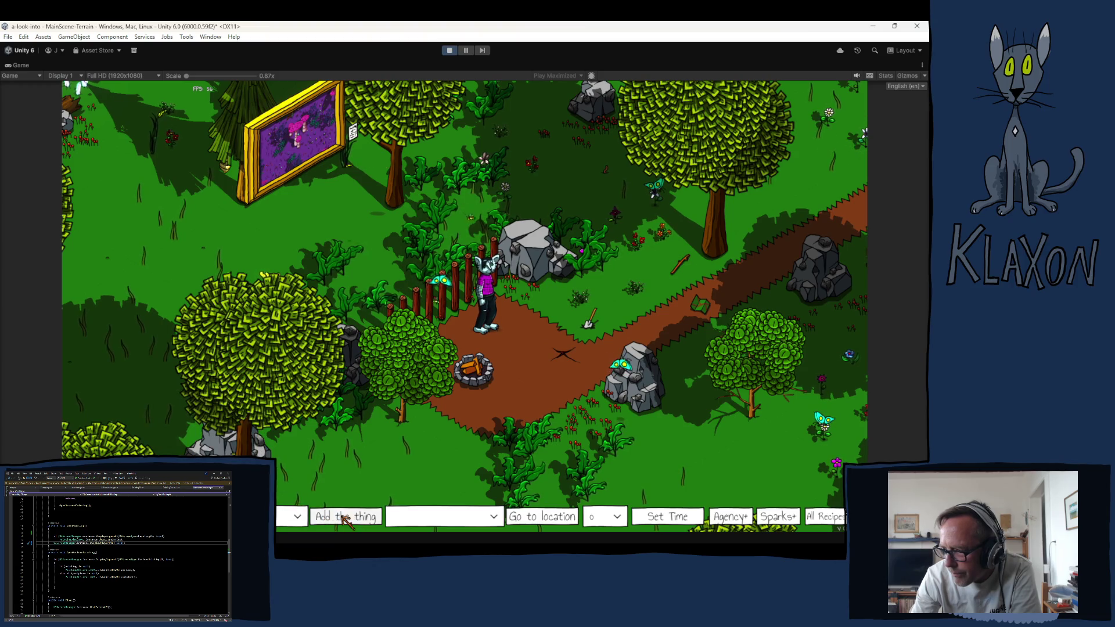
{"action": "left_click", "coordinate": [342, 516]}
Step: Add Poking Stick II to the inventory from the debug item list
{"action": "left_click", "coordinate": [298, 516]}
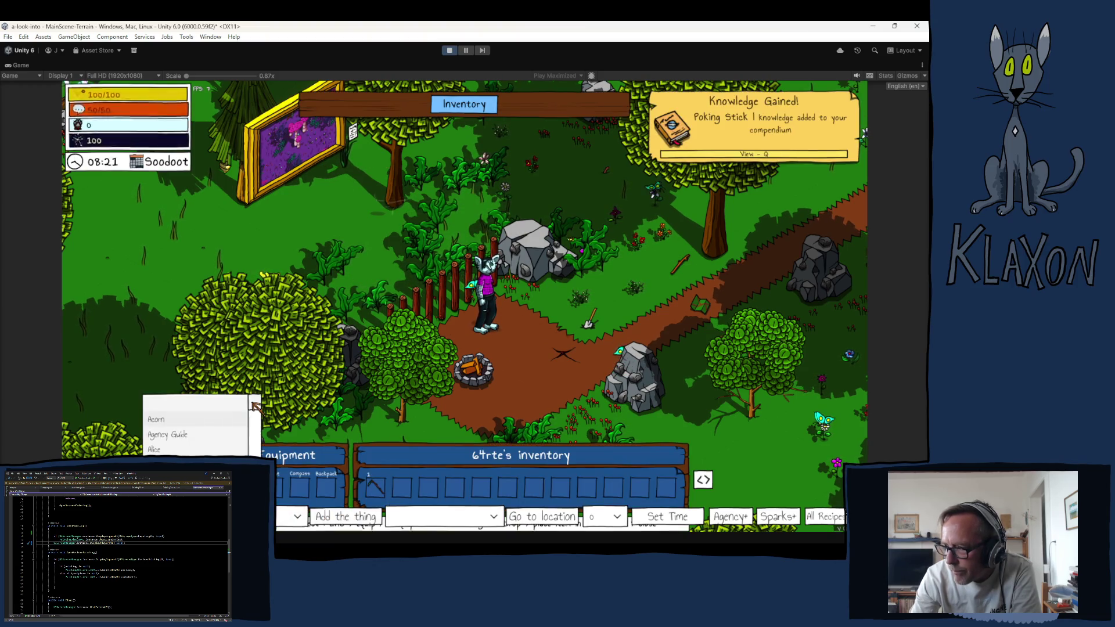
{"action": "scroll", "coordinate": [196, 424], "scroll_direction": "down", "scroll_amount": 2}
{"action": "scroll", "coordinate": [196, 424], "scroll_direction": "up", "scroll_amount": 2}
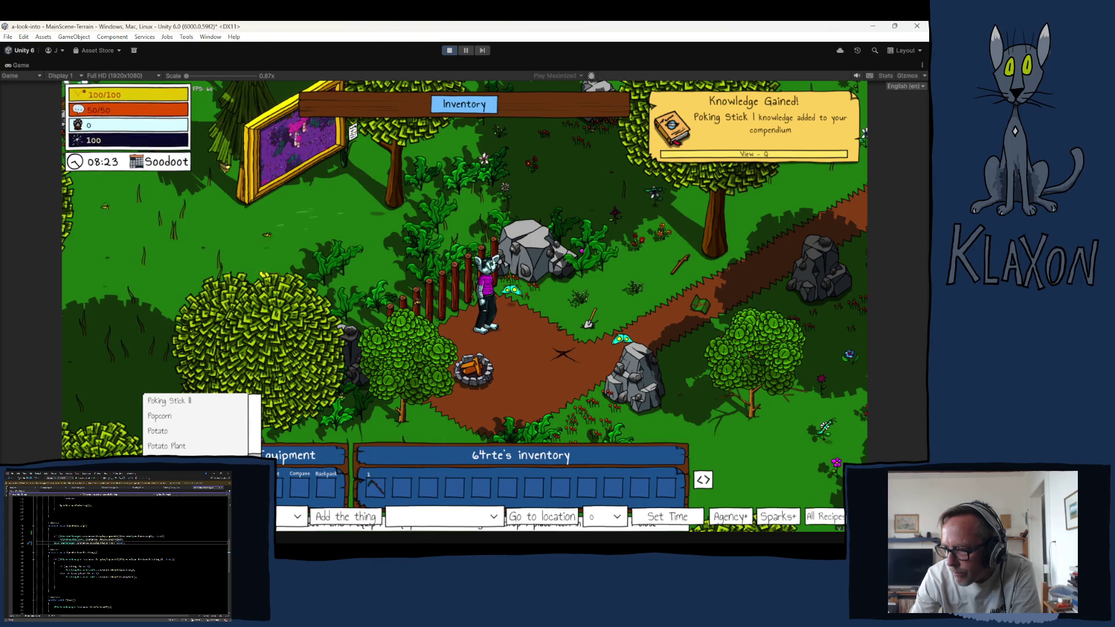
{"action": "left_click", "coordinate": [200, 432]}
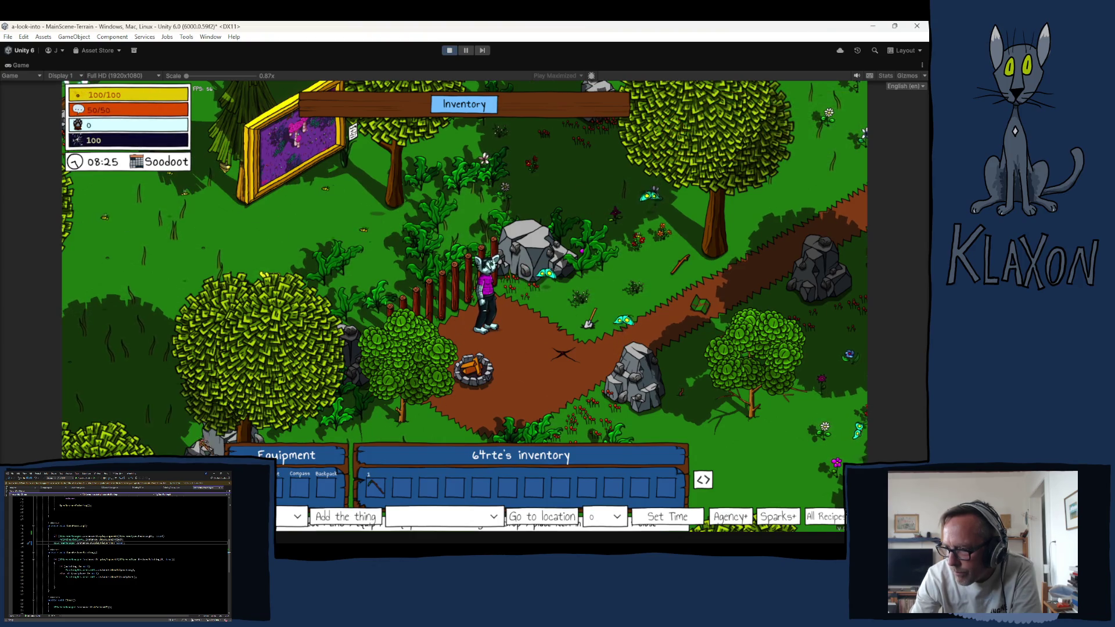
{"action": "left_click", "coordinate": [348, 516]}
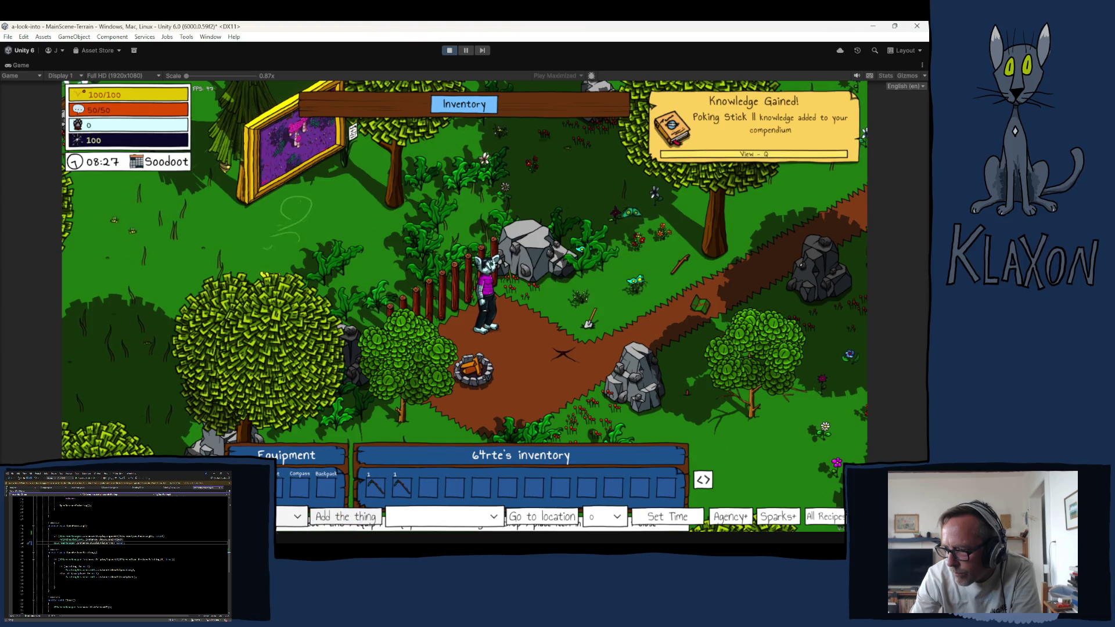
Step: Add Poking Stick III to the inventory and equip the stick in slot 3
{"action": "left_click", "coordinate": [297, 516]}
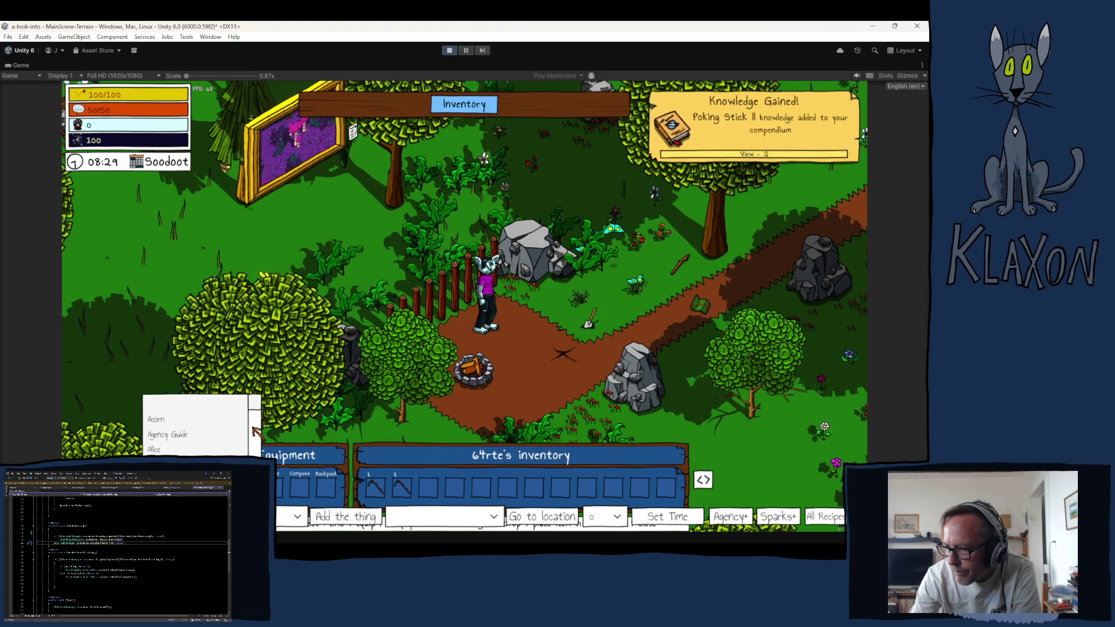
{"action": "scroll", "coordinate": [196, 423], "scroll_direction": "up", "scroll_amount": 1}
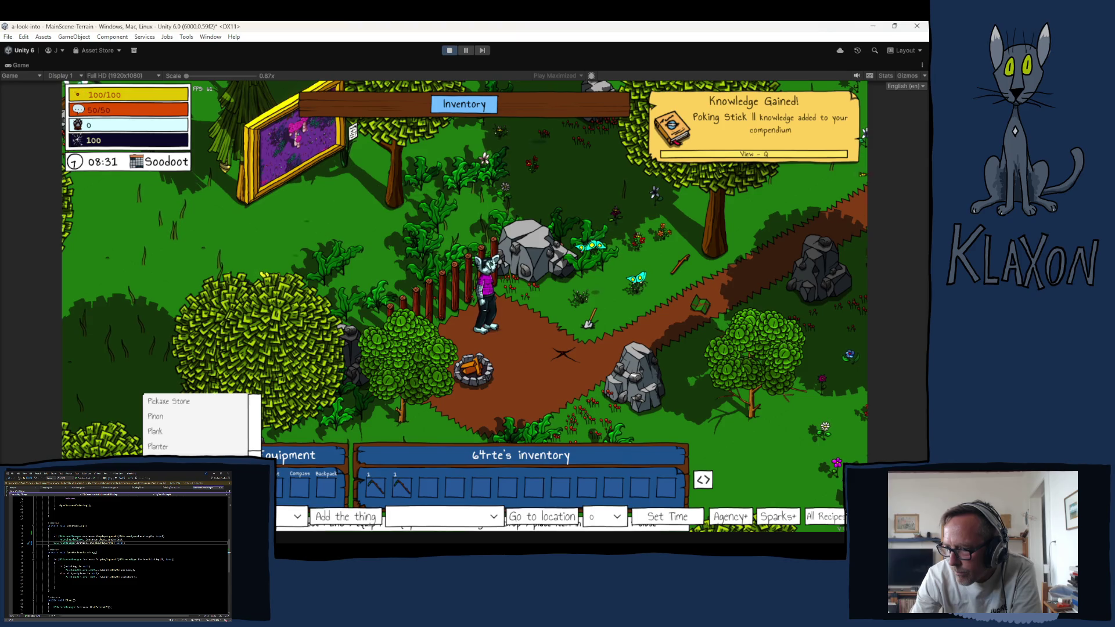
{"action": "scroll", "coordinate": [190, 418], "scroll_direction": "down", "scroll_amount": 2}
{"action": "left_click", "coordinate": [168, 401]}
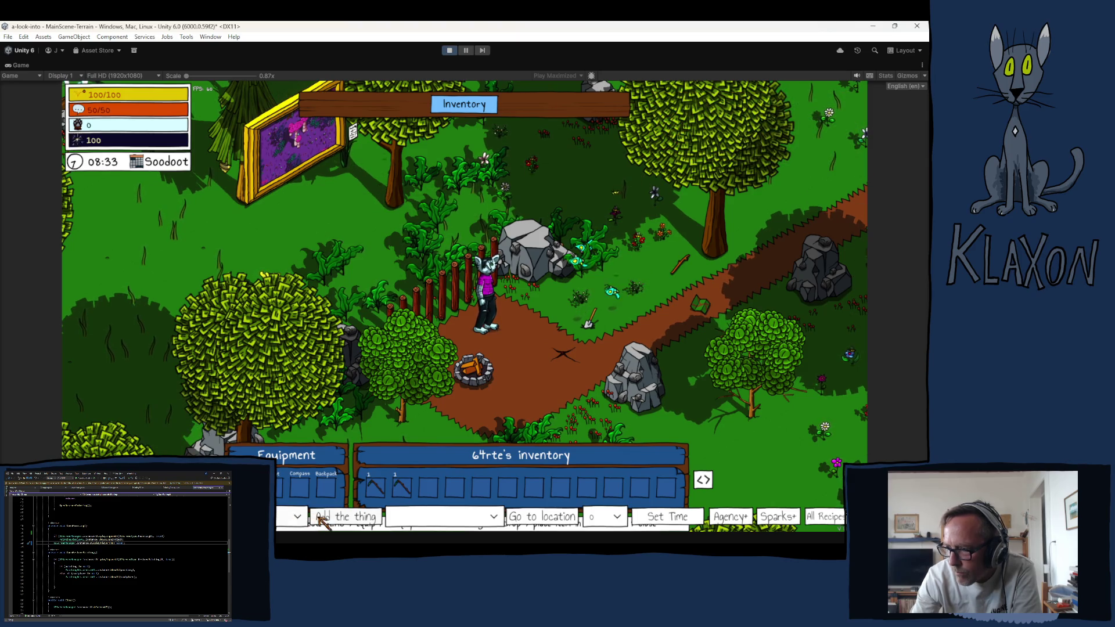
{"action": "left_click", "coordinate": [345, 516]}
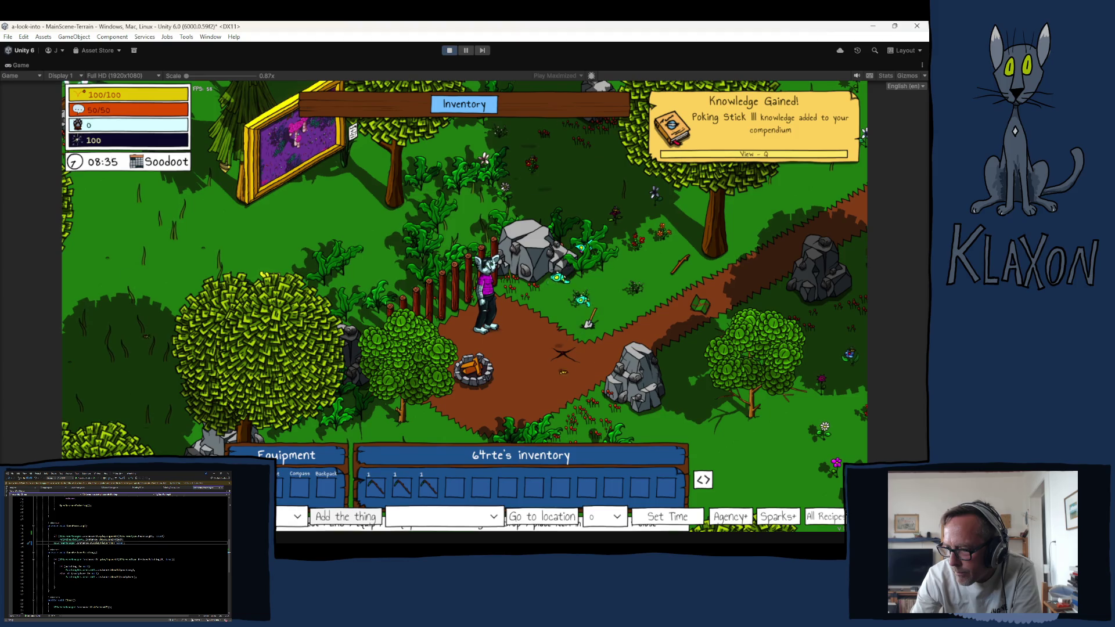
{"action": "left_click", "coordinate": [431, 489]}
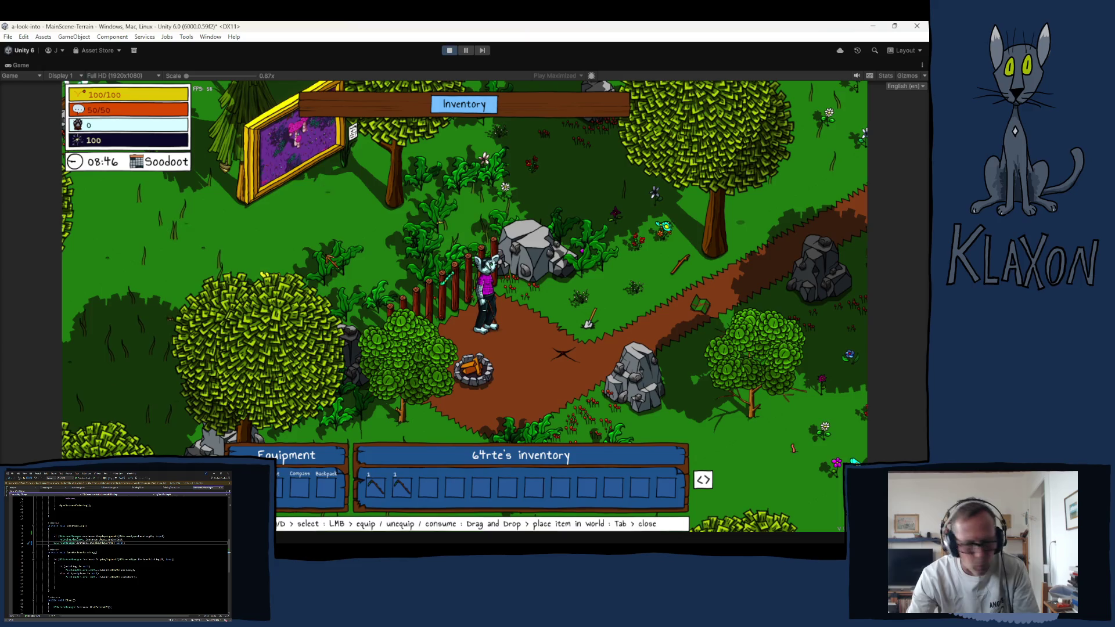
Step: Close the inventory, walk up to the Weak Stick stump and interact with E to open its circular puzzle
{"action": "key", "text": "Tab"}
{"action": "key", "text": "w"}
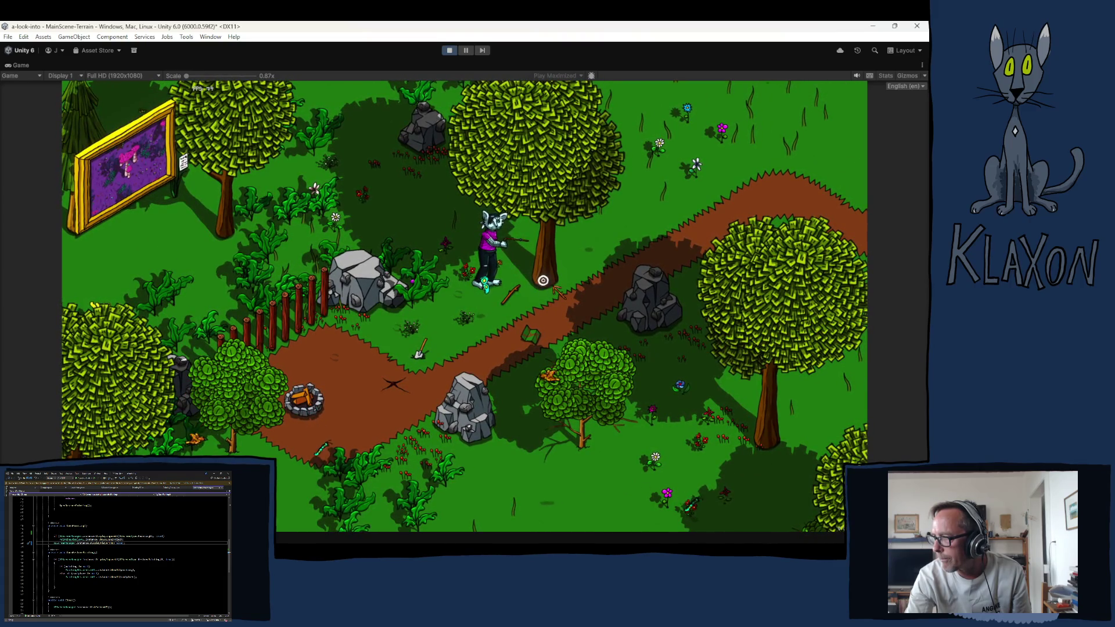
{"action": "left_click", "coordinate": [540, 289]}
{"action": "mouse_move", "coordinate": [556, 291]}
{"action": "left_mouse_down"}
{"action": "mouse_move", "coordinate": [523, 349]}
{"action": "mouse_move", "coordinate": [543, 316]}
{"action": "mouse_move", "coordinate": [530, 300]}
{"action": "mouse_move", "coordinate": [545, 312]}
{"action": "left_mouse_up"}
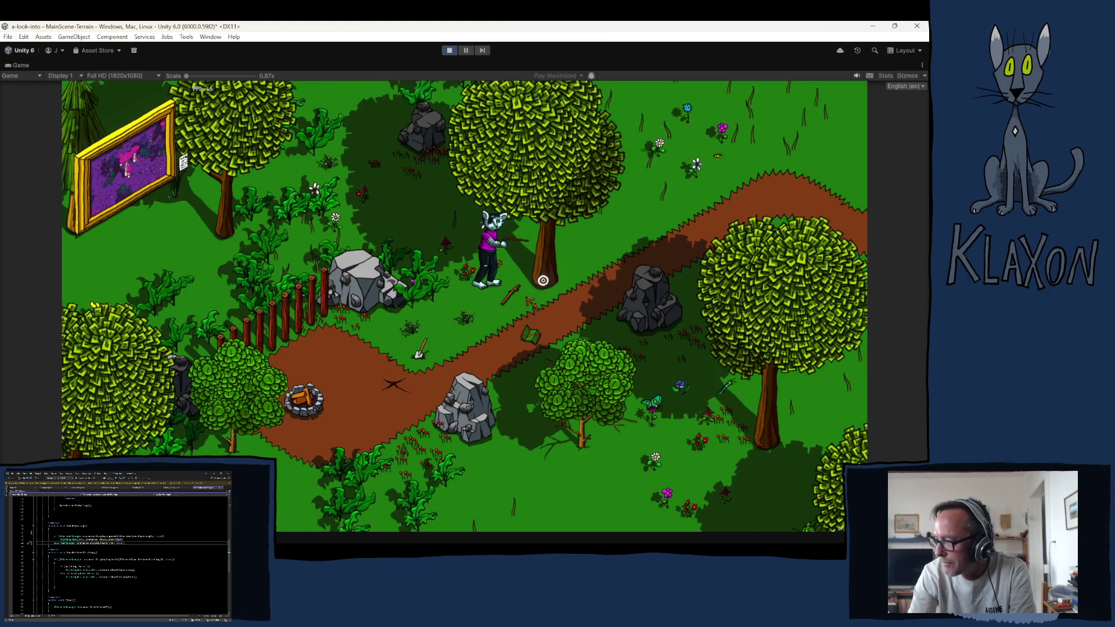
{"action": "left_click", "coordinate": [529, 303]}
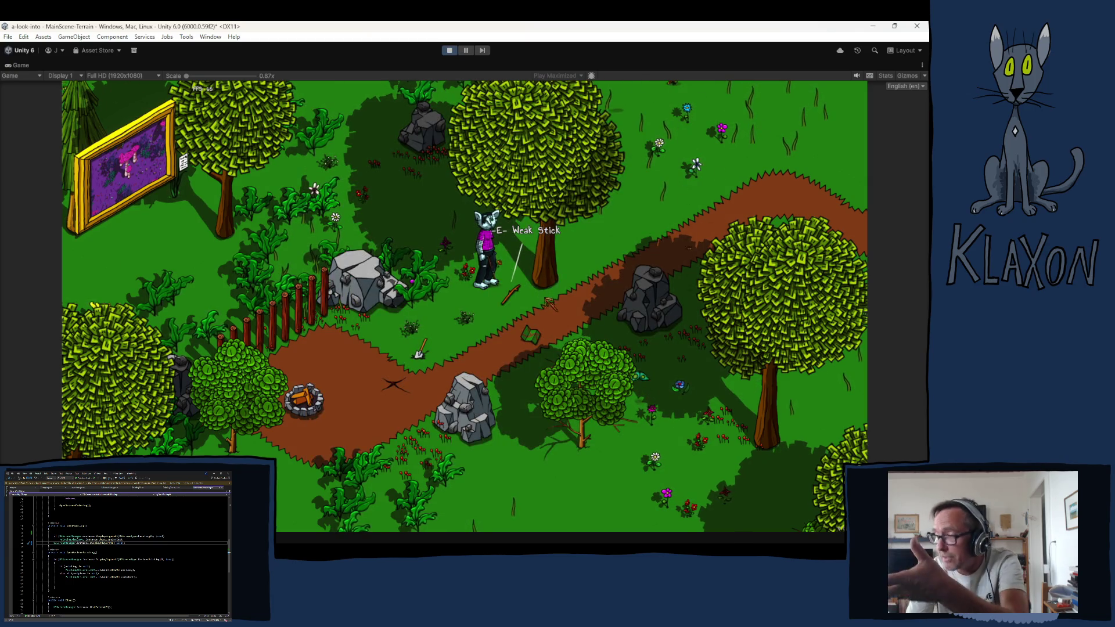
{"action": "key", "text": "e"}
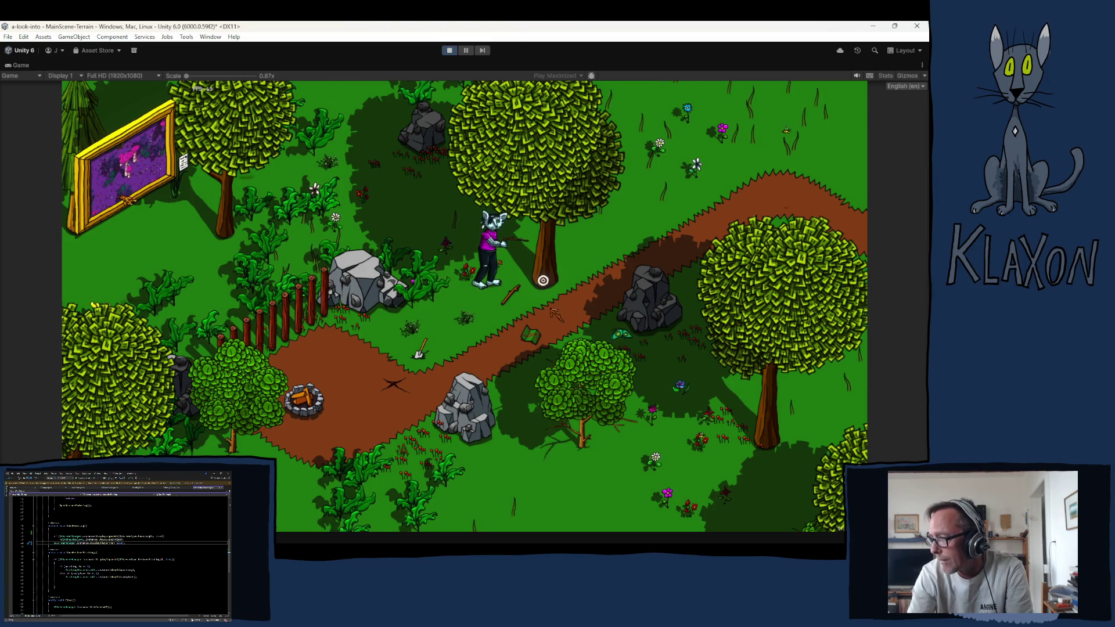
{"action": "key", "text": "e"}
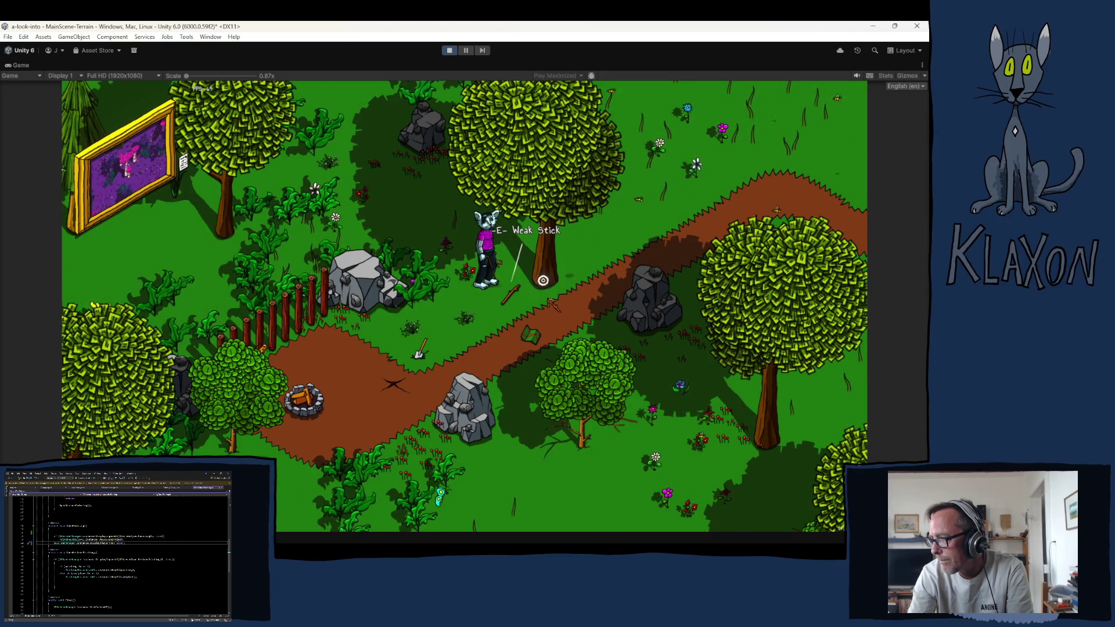
{"action": "key", "text": "e"}
{"action": "key", "text": "e"}
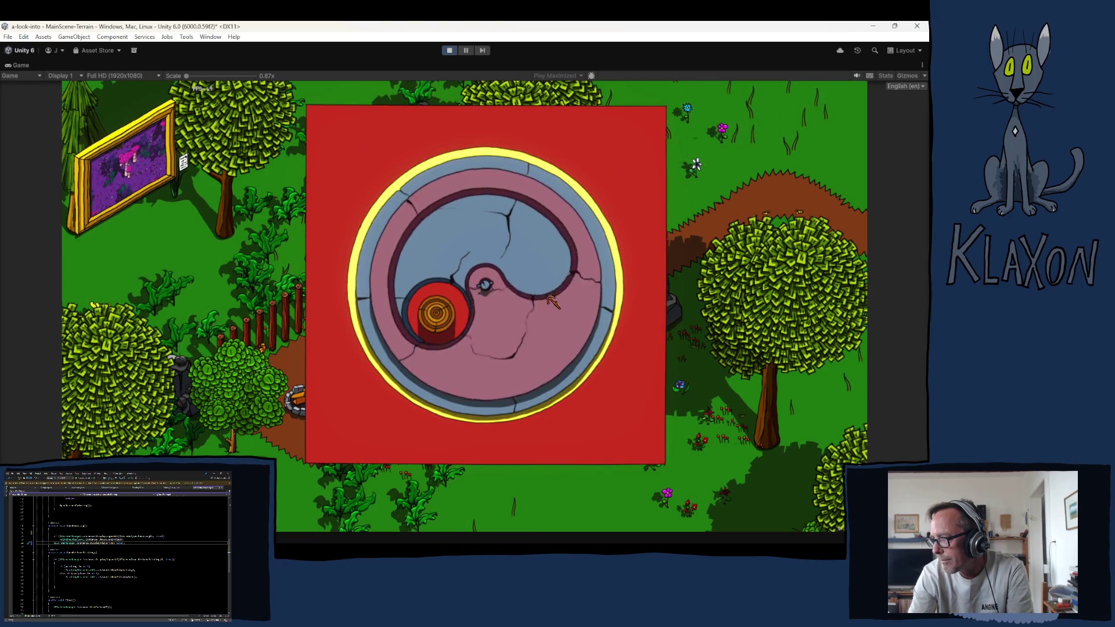
Step: Rotate the puzzle's inner stone six times until it locks solved and the forest reappears
{"action": "left_click", "coordinate": [551, 300]}
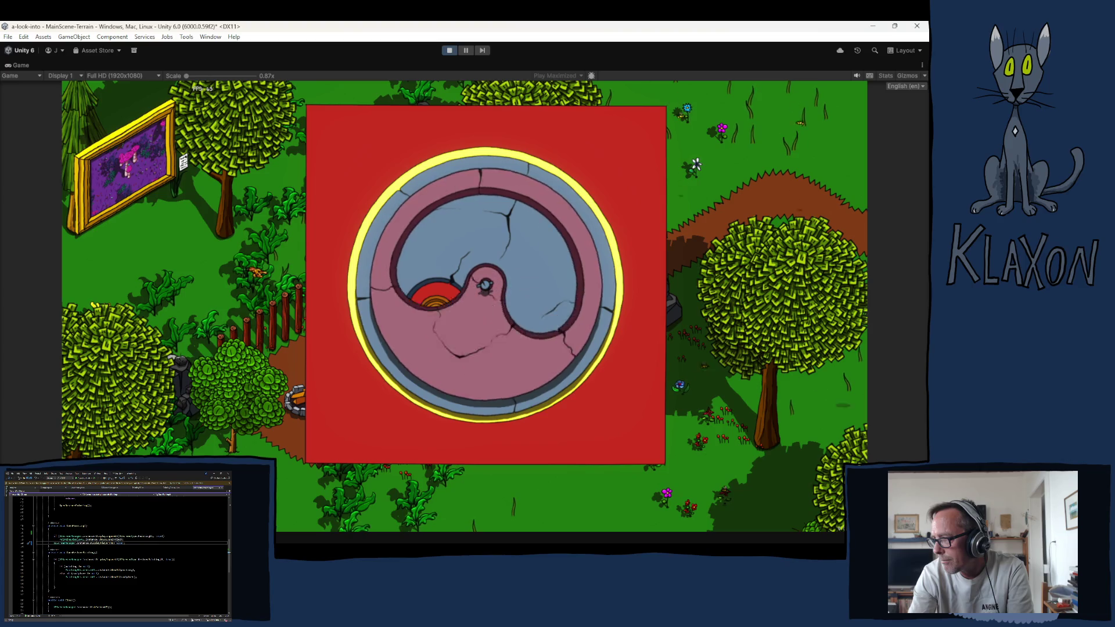
{"action": "left_click", "coordinate": [551, 299]}
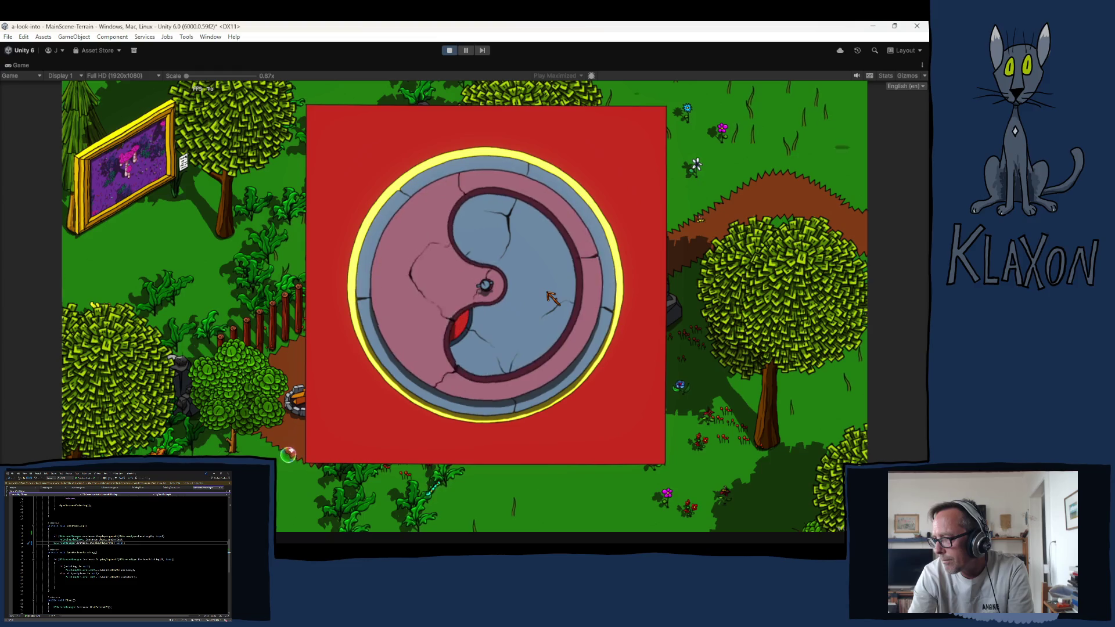
{"action": "left_click", "coordinate": [551, 299]}
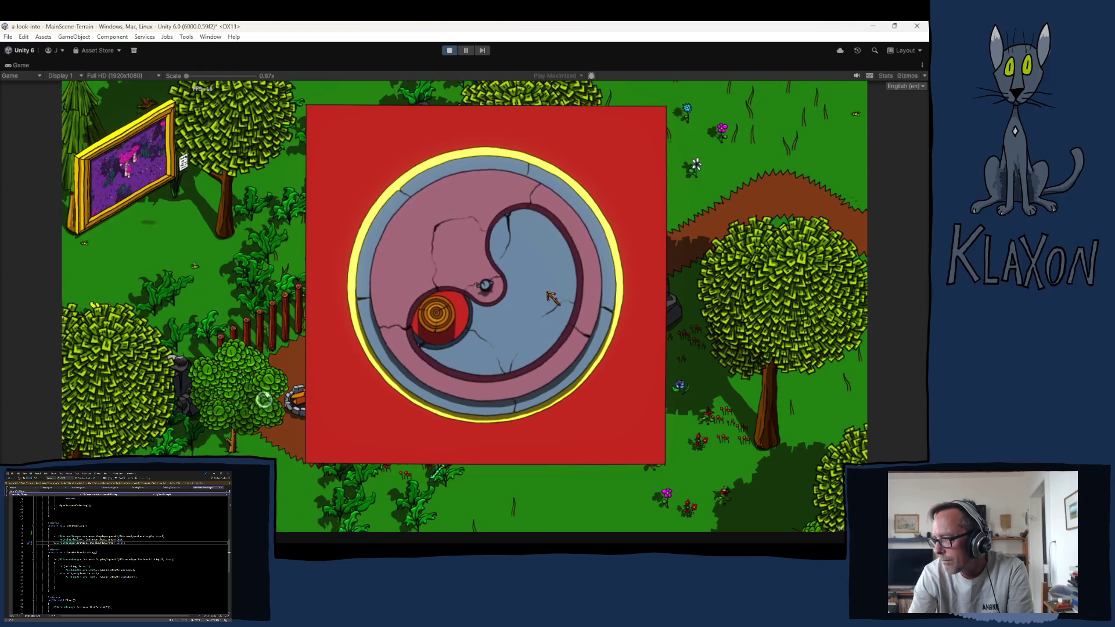
{"action": "left_click", "coordinate": [552, 298]}
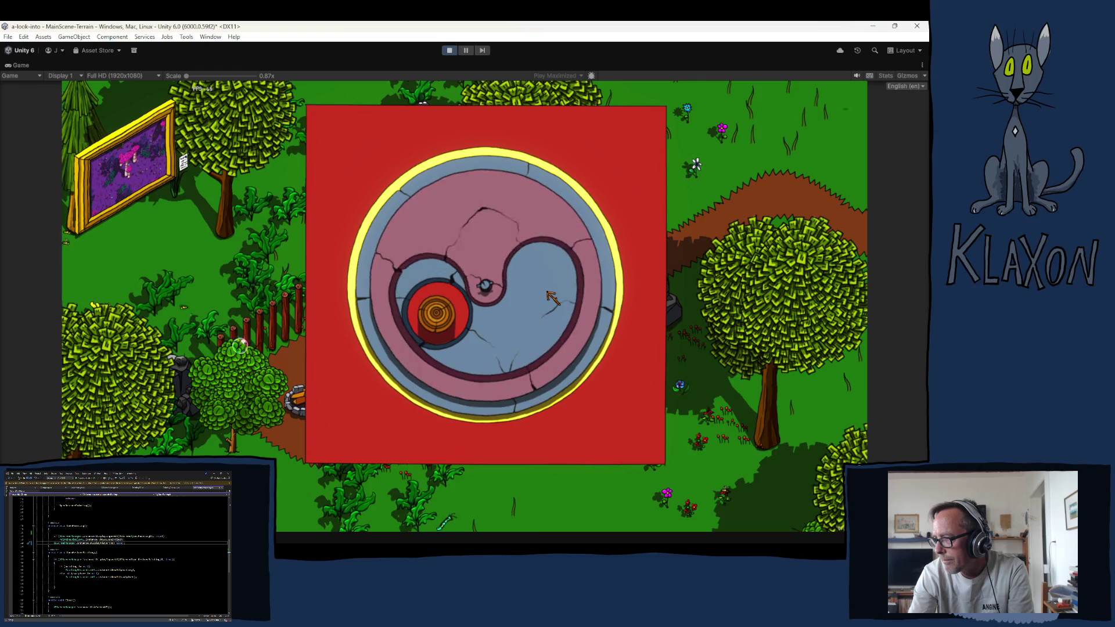
{"action": "left_click", "coordinate": [551, 298]}
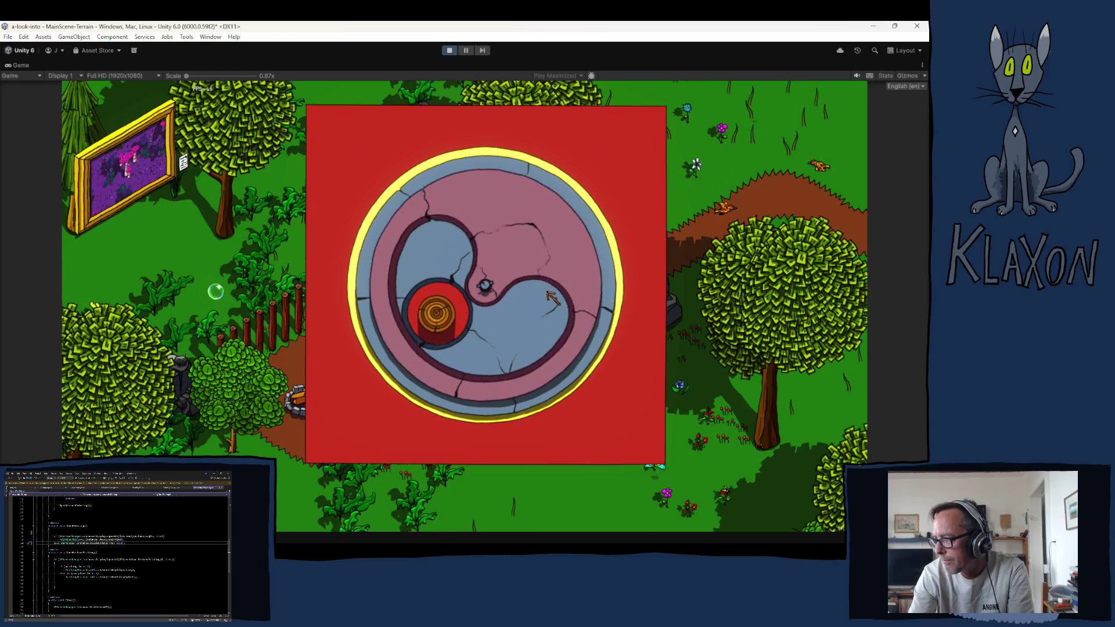
{"action": "left_click", "coordinate": [552, 298]}
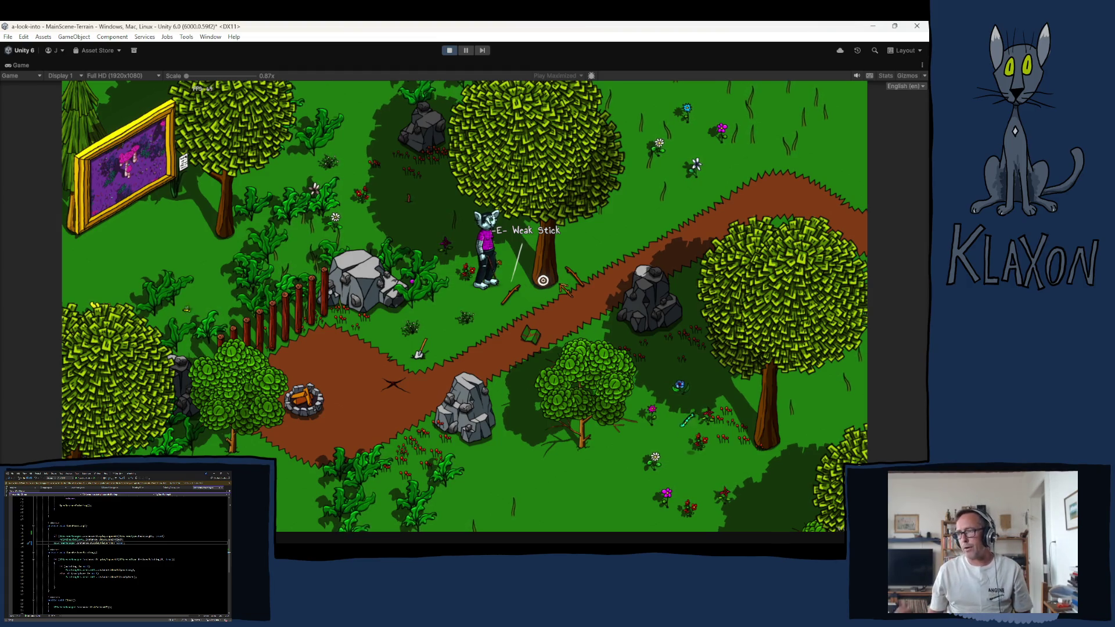
Step: Walk the character up the map toward the chest, then drop off the cliff heading down-right
{"action": "key", "text": "d"}
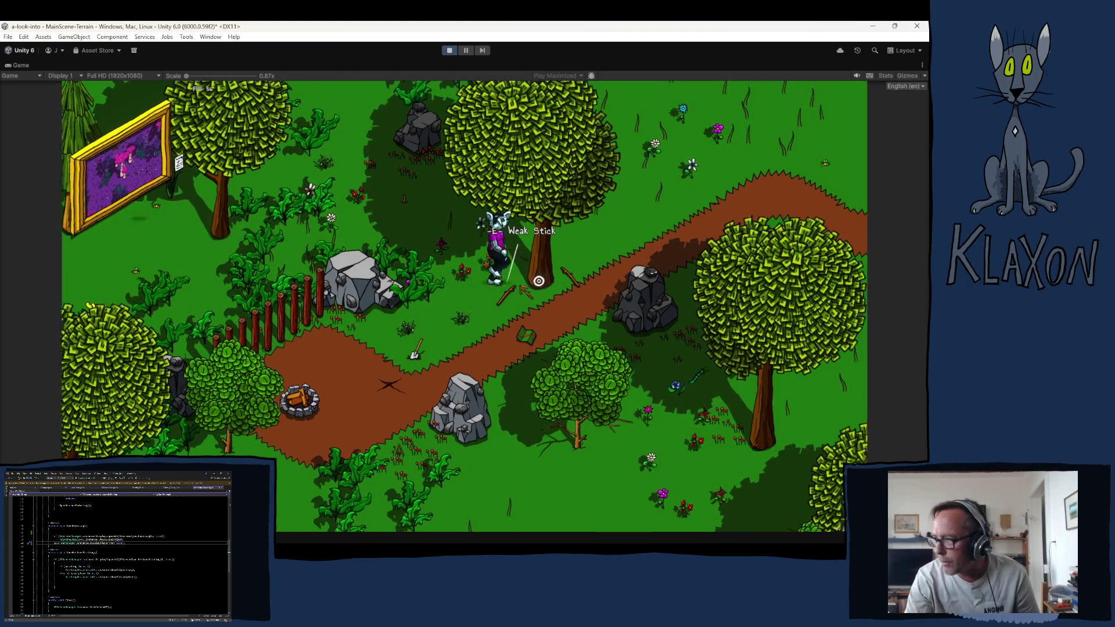
{"action": "key", "text": "w+a"}
{"action": "key", "text": "s"}
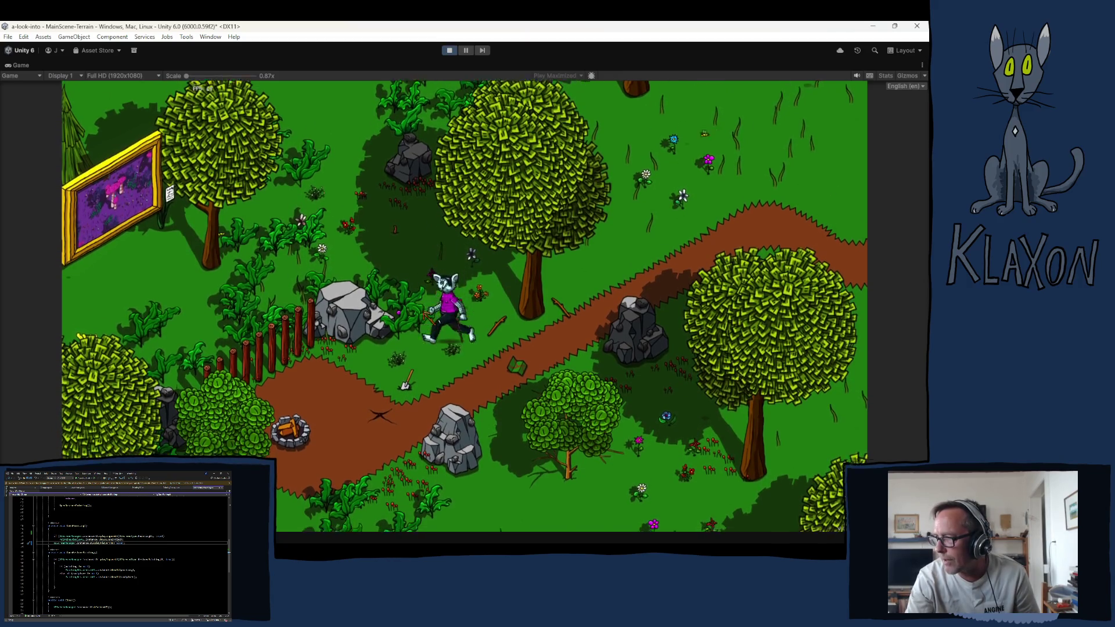
{"action": "key", "text": "w+d"}
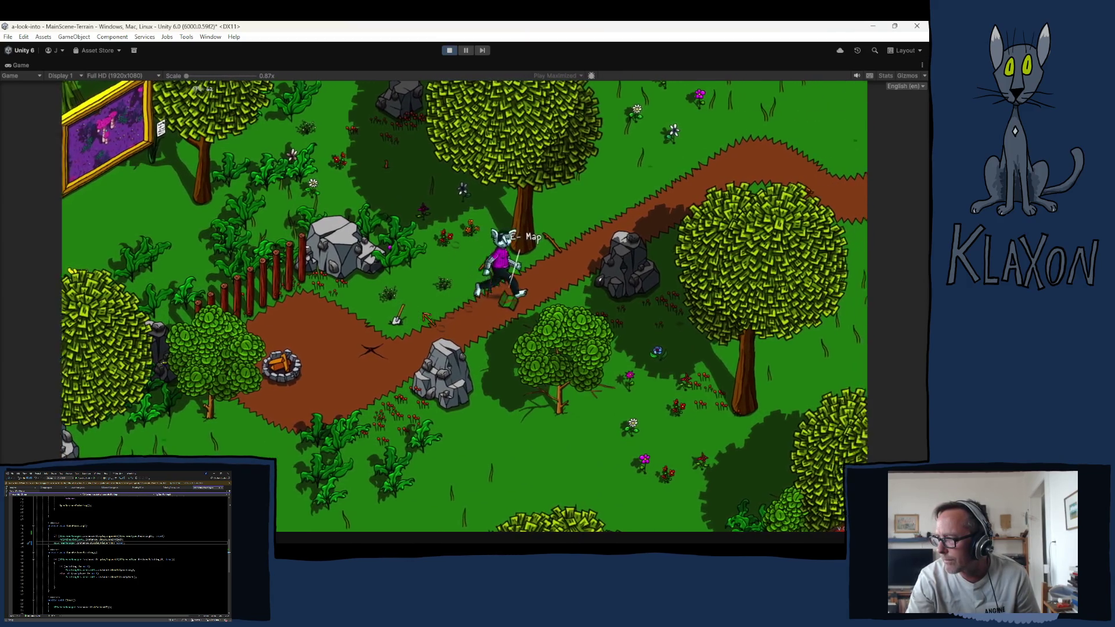
{"action": "key", "text": "w"}
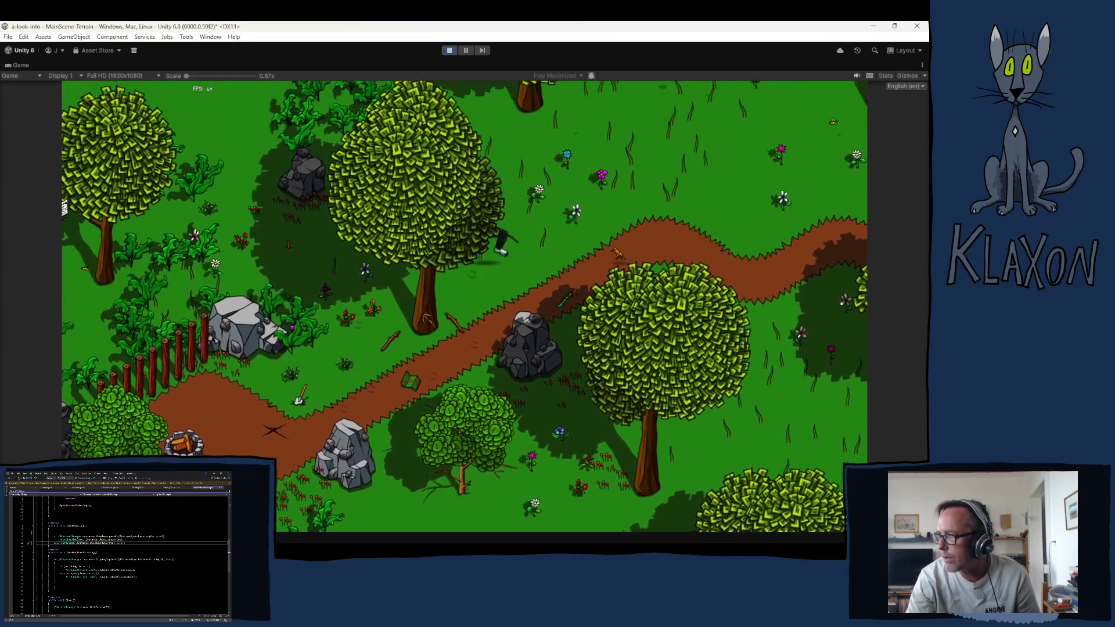
{"action": "key", "text": "w"}
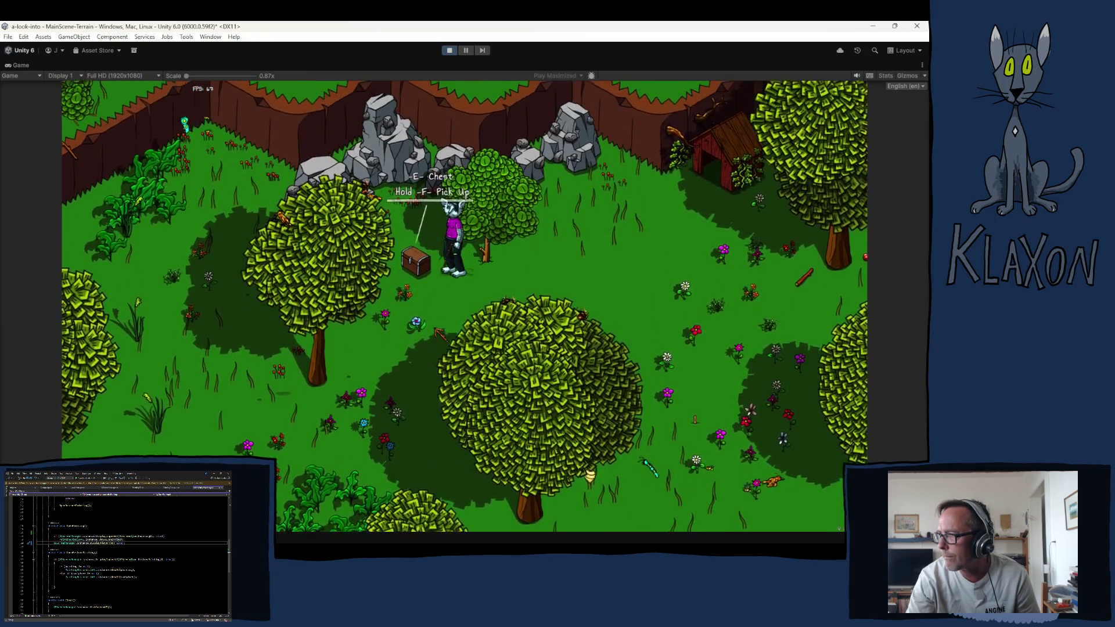
{"action": "key", "text": "w"}
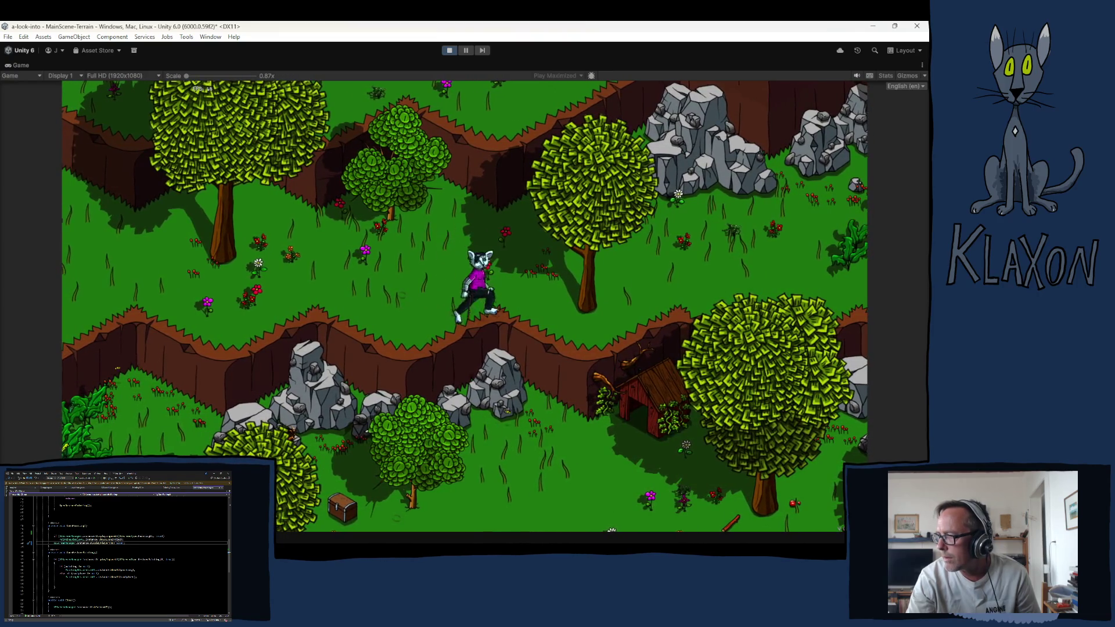
{"action": "key", "text": "s"}
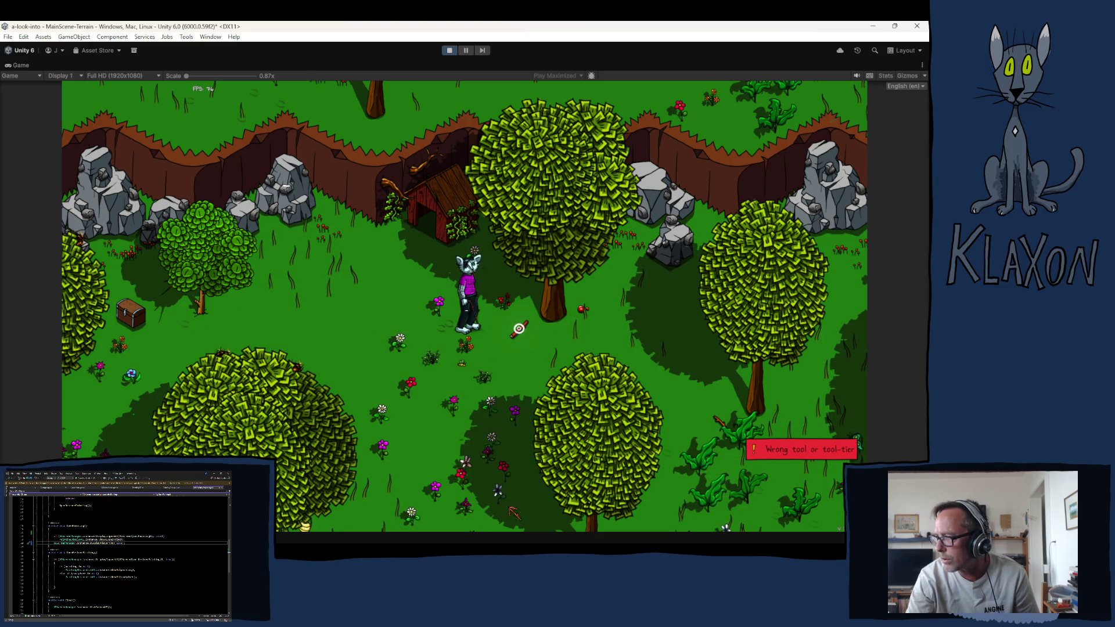
Step: Check the inventory twice, then walk right along the dirt paths to the yellow-clad villager
{"action": "key", "text": "Tab"}
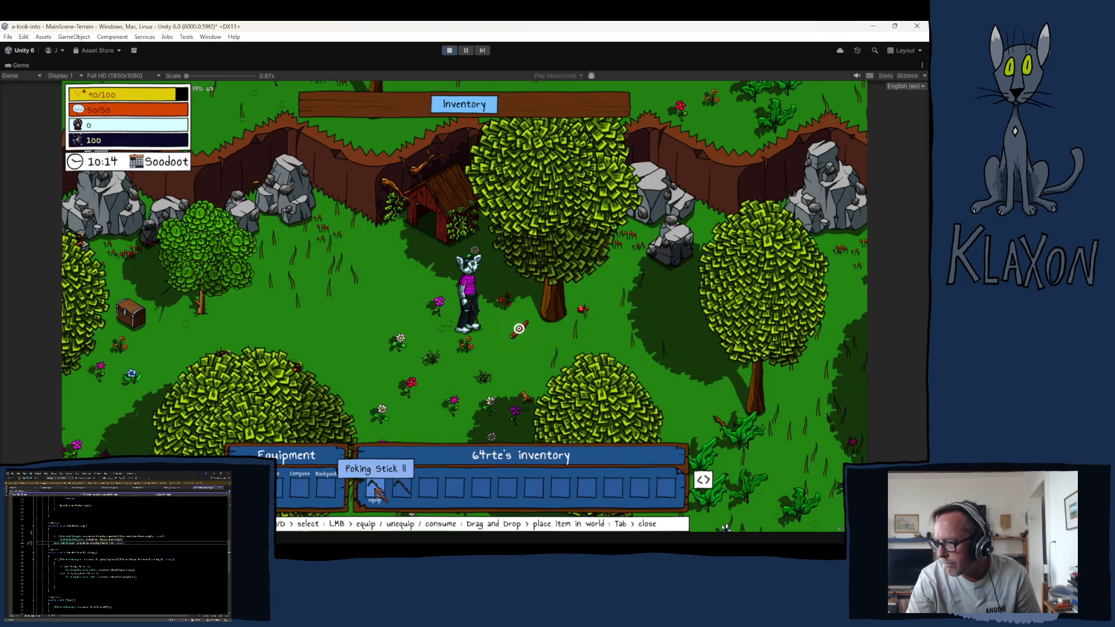
{"action": "key", "text": "Tab"}
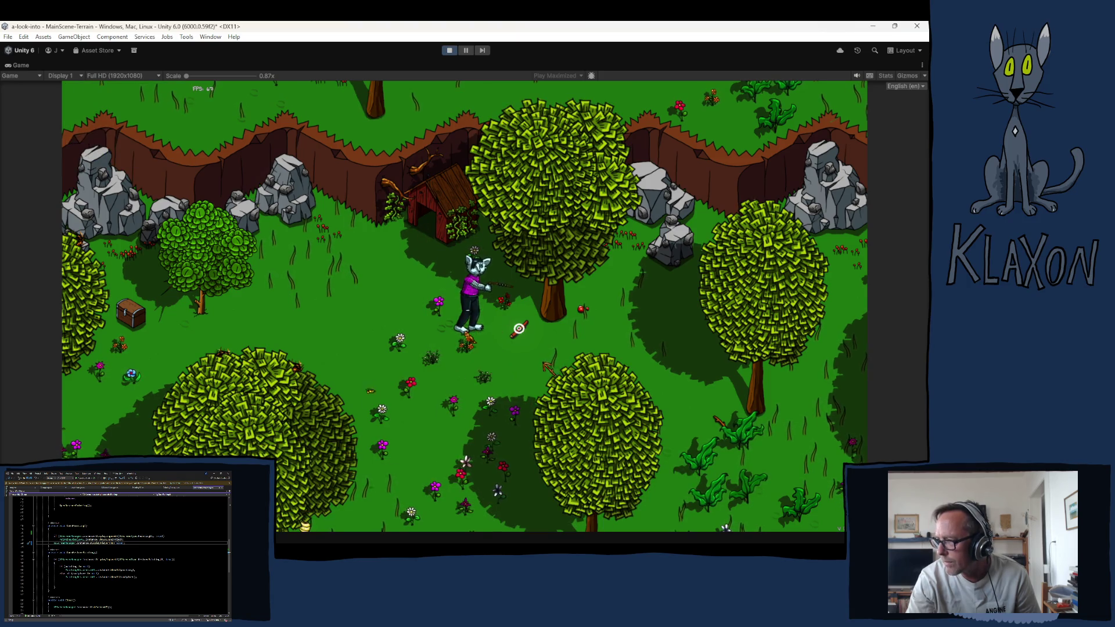
{"action": "key", "text": "e"}
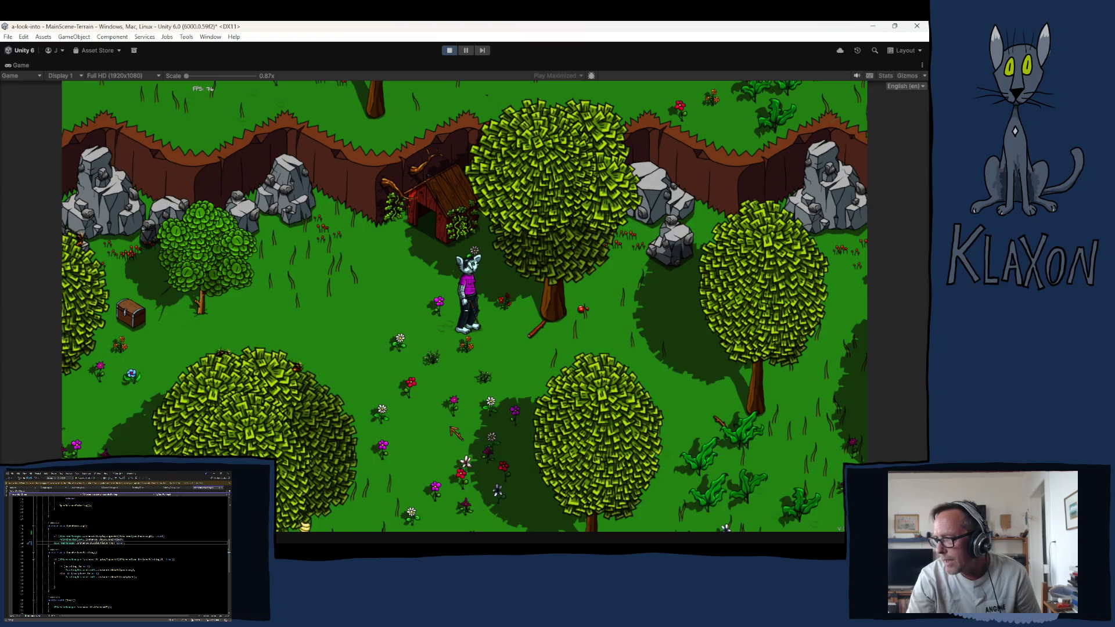
{"action": "key", "text": "Tab"}
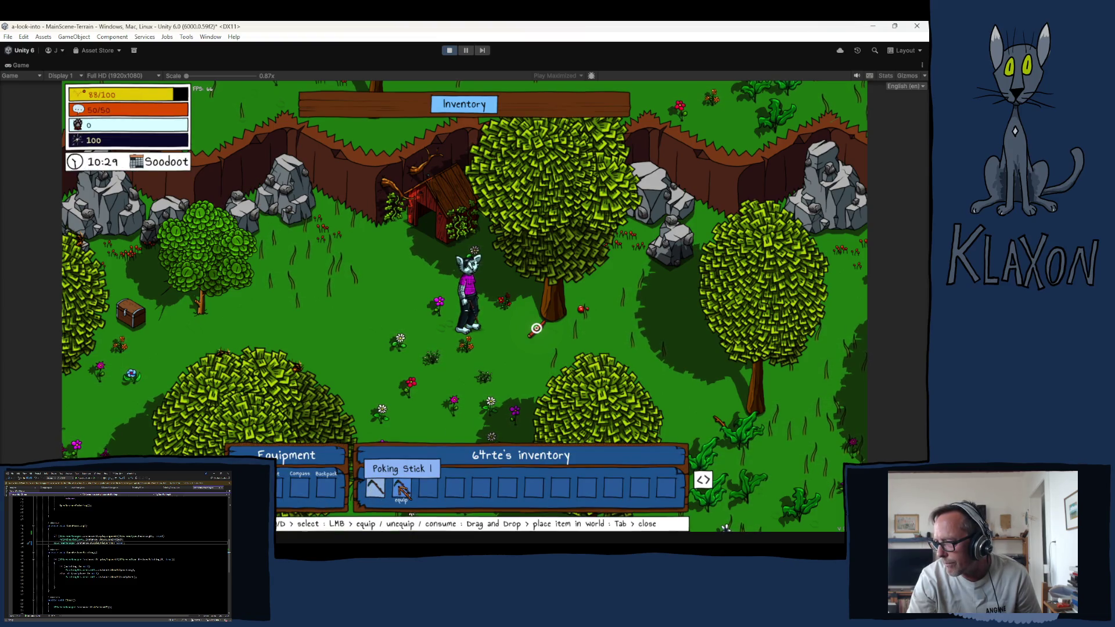
{"action": "key", "text": "Tab"}
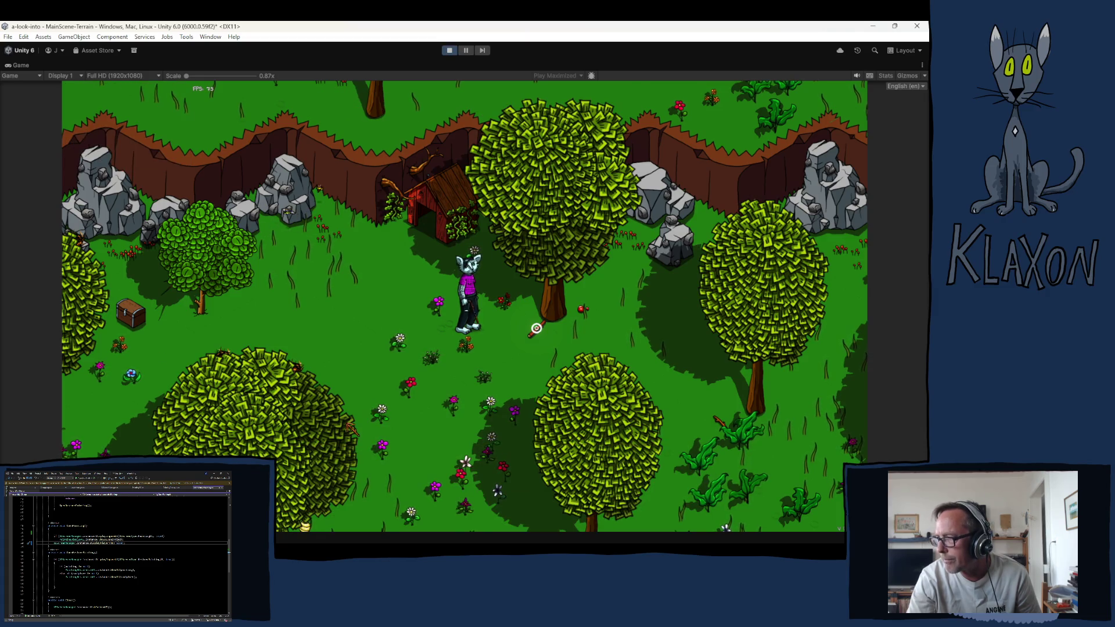
{"action": "key", "text": "d"}
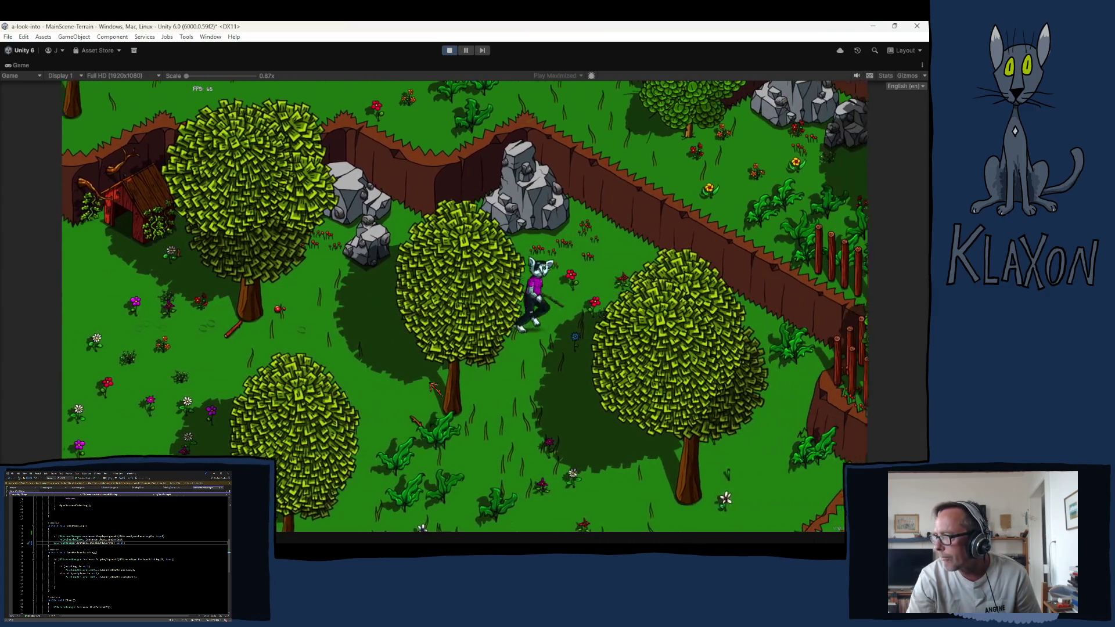
{"action": "key", "text": "d"}
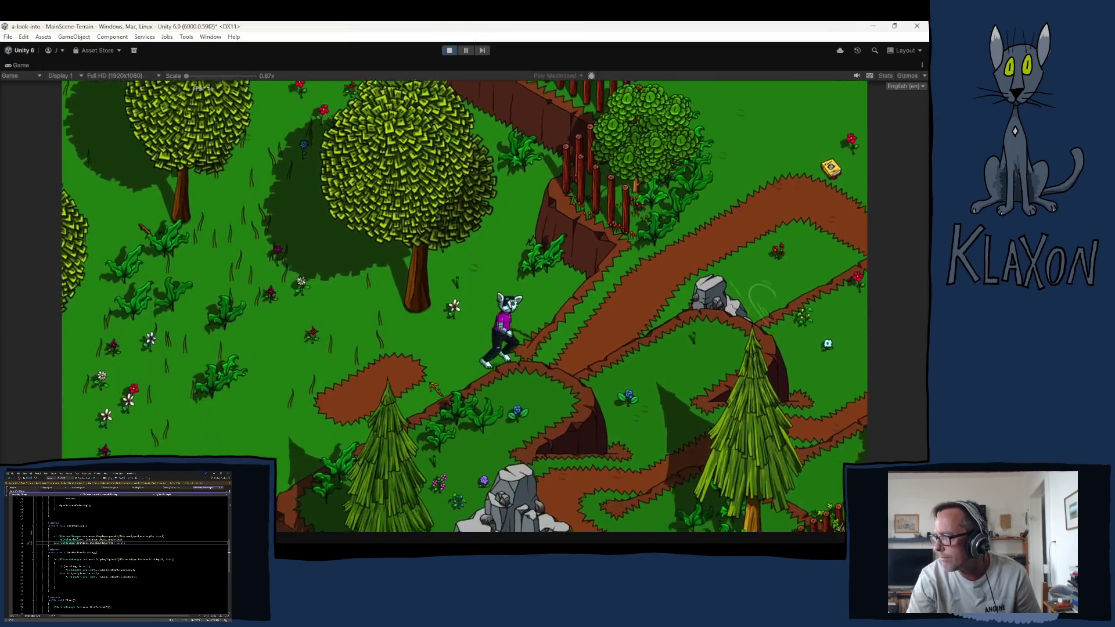
{"action": "key", "text": "d"}
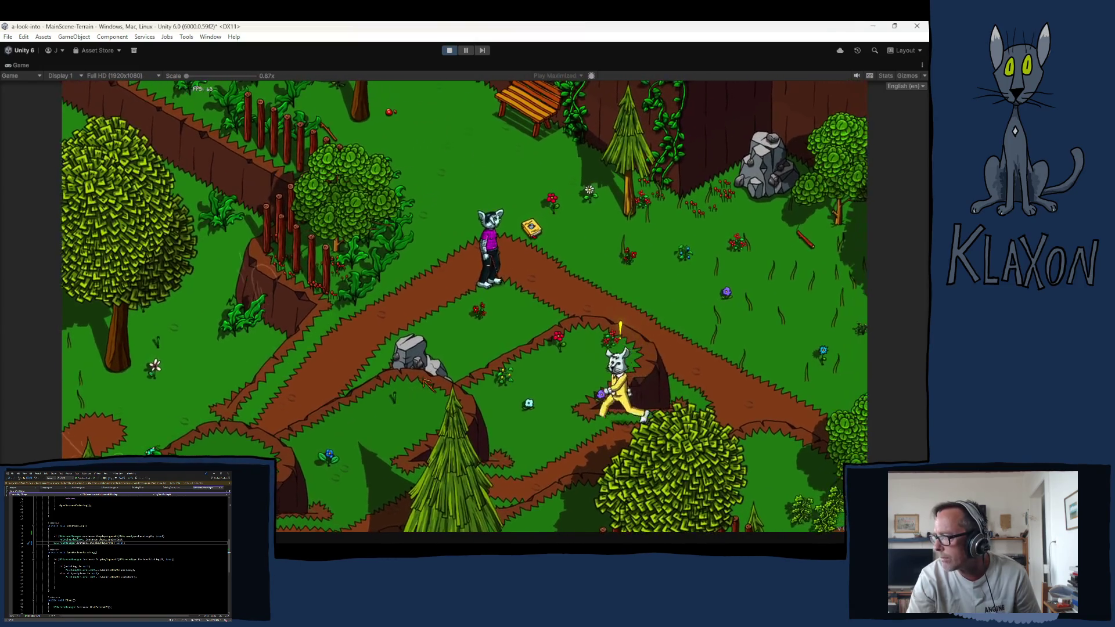
Step: Pause the game and collapse the Museum - Active branch in the Hierarchy
{"action": "left_click", "coordinate": [466, 50]}
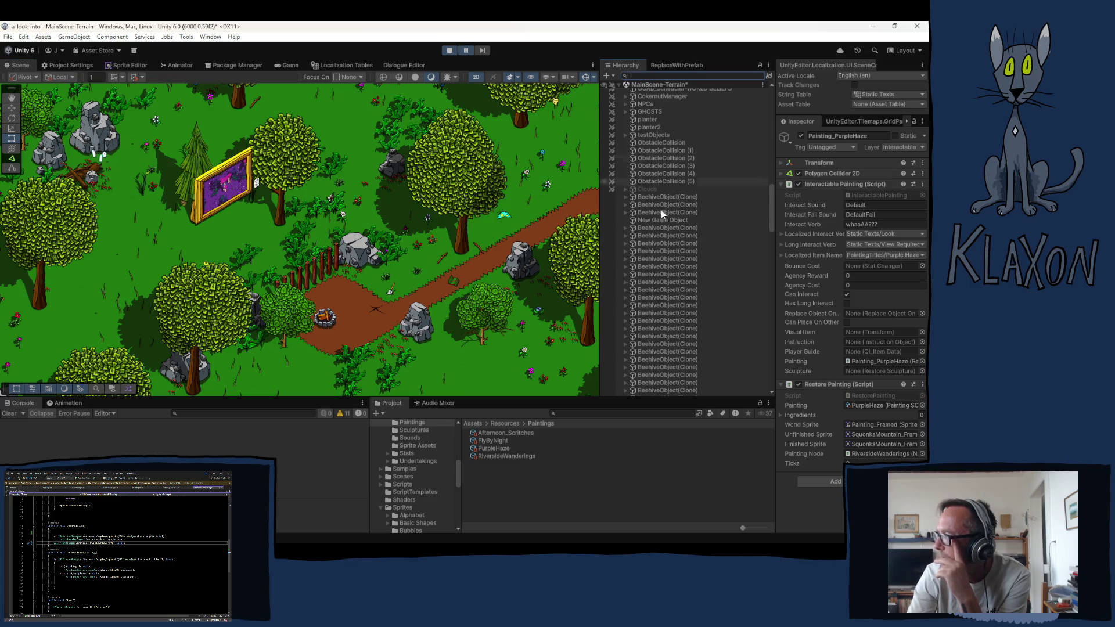
{"action": "scroll", "coordinate": [650, 200], "scroll_direction": "up", "scroll_amount": 10}
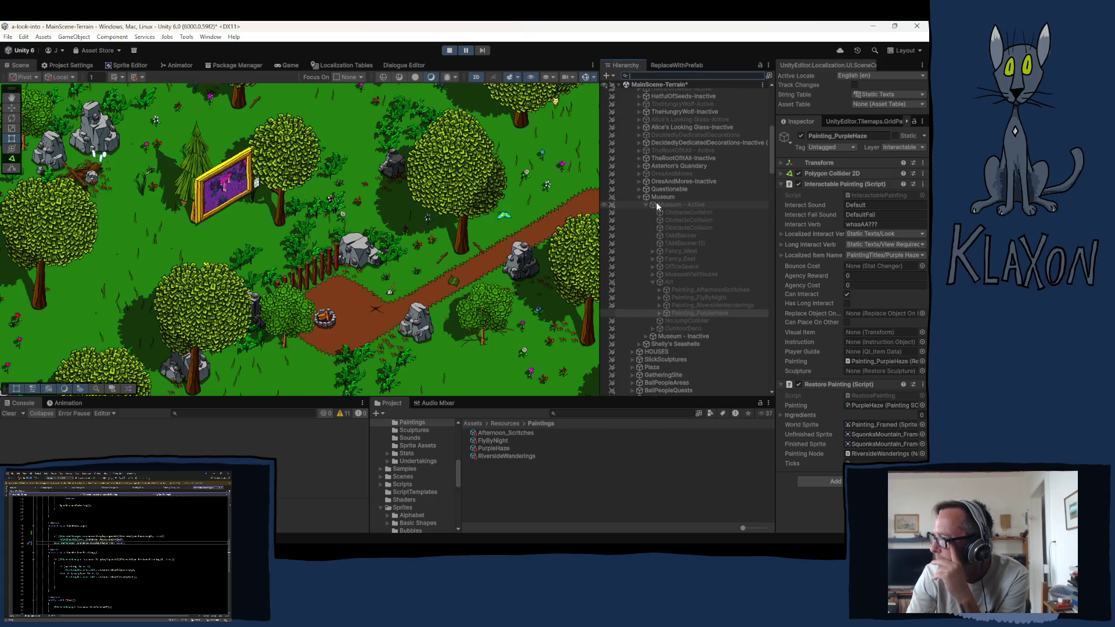
{"action": "left_click", "coordinate": [656, 202]}
{"action": "scroll", "coordinate": [657, 199], "scroll_direction": "down", "scroll_amount": 8}
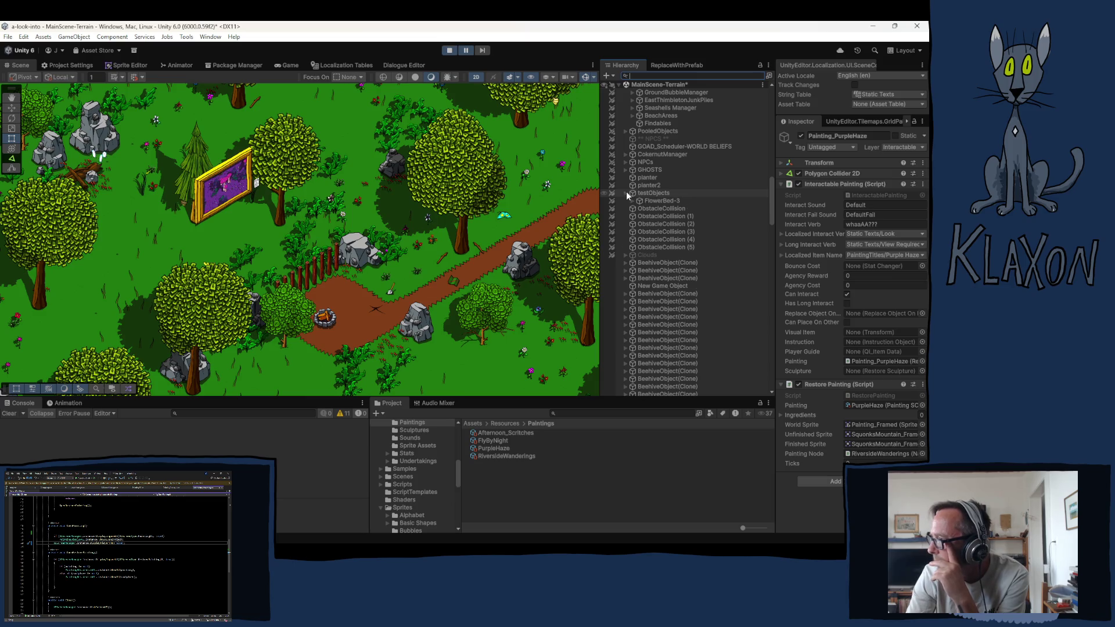
{"action": "left_click_drag", "start_coordinate": [771, 198], "coordinate": [770, 320]}
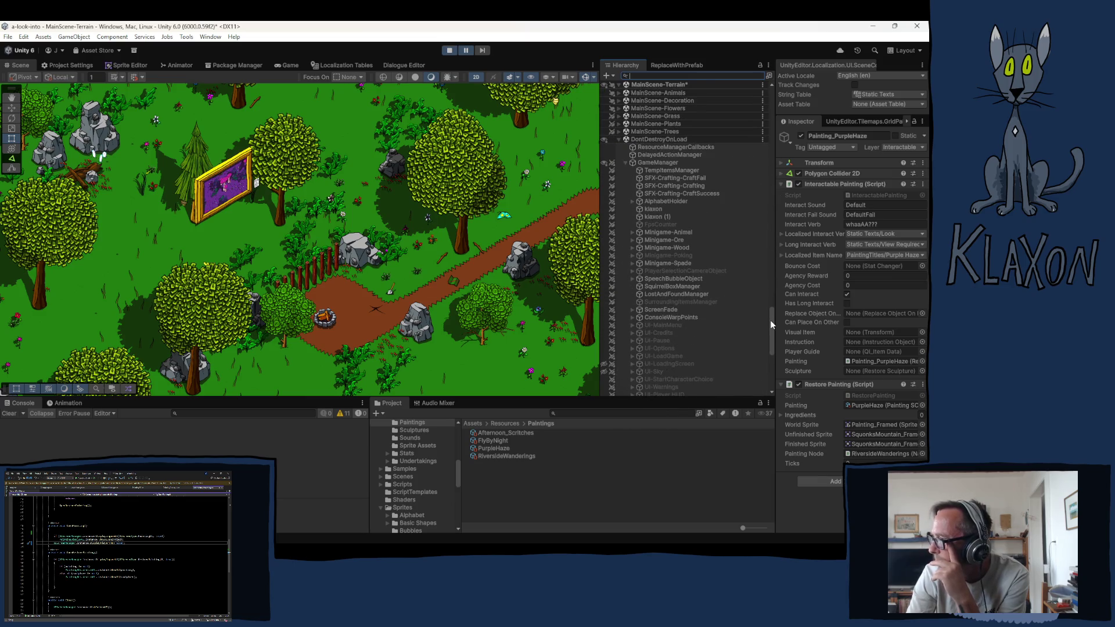
Step: Expand MainScene-Trees down to GeneratedTree-Pine A4 to view its parts, then collapse Trees
{"action": "left_click", "coordinate": [619, 132]}
{"action": "left_click", "coordinate": [625, 139]}
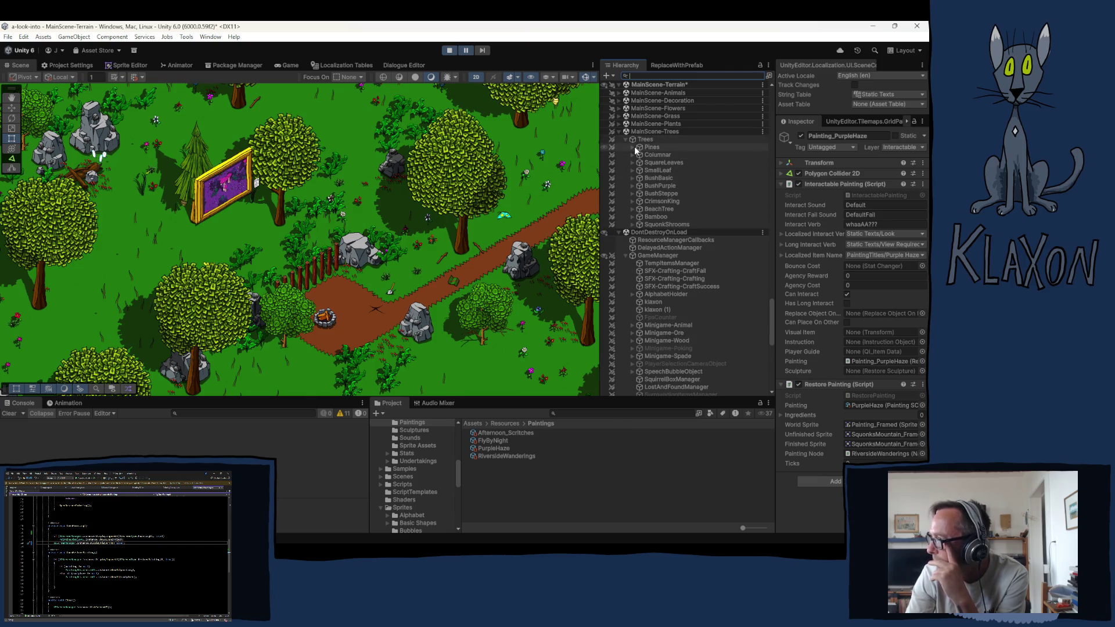
{"action": "left_click", "coordinate": [633, 147]}
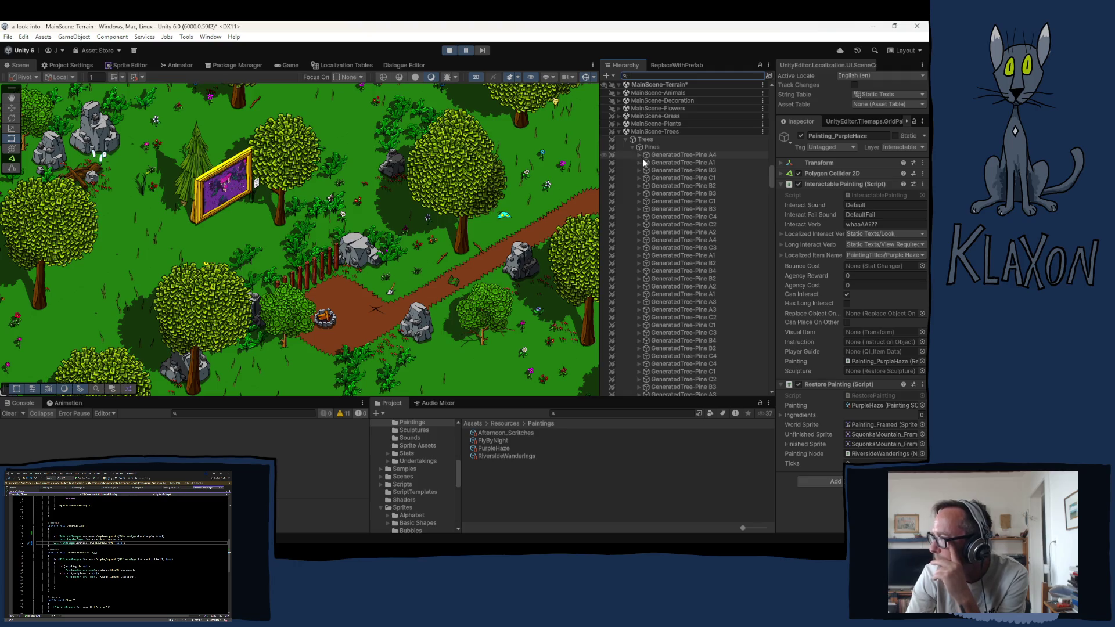
{"action": "left_click", "coordinate": [639, 155]}
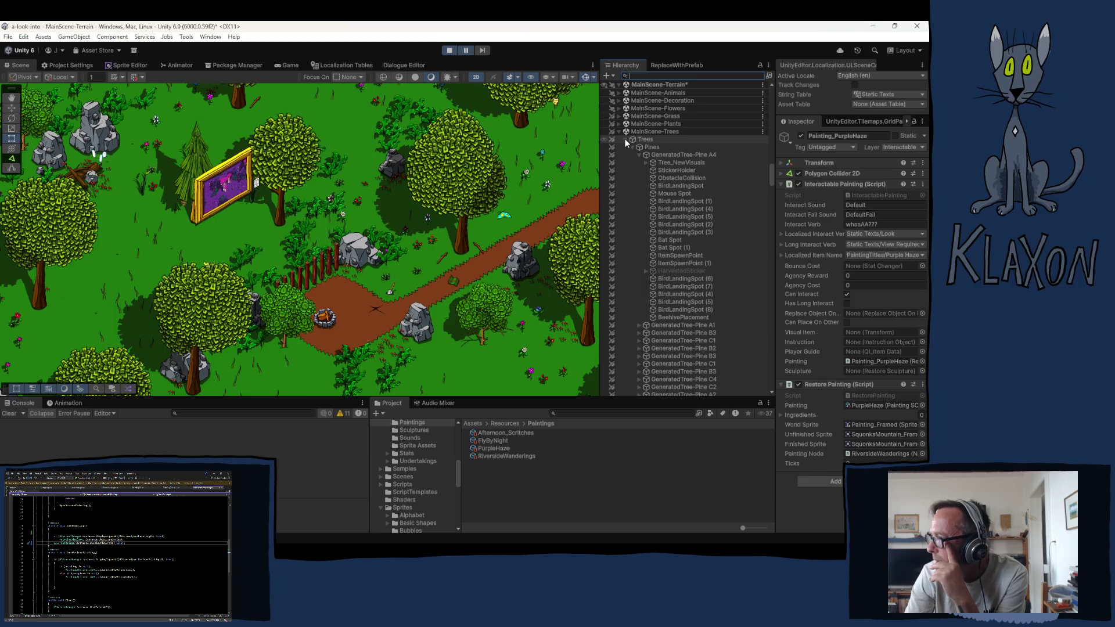
{"action": "left_click", "coordinate": [625, 138]}
Step: Expand and then collapse the PooledObjects group, and scroll through the rest of the Hierarchy
{"action": "scroll", "coordinate": [664, 184], "scroll_direction": "up", "scroll_amount": 8}
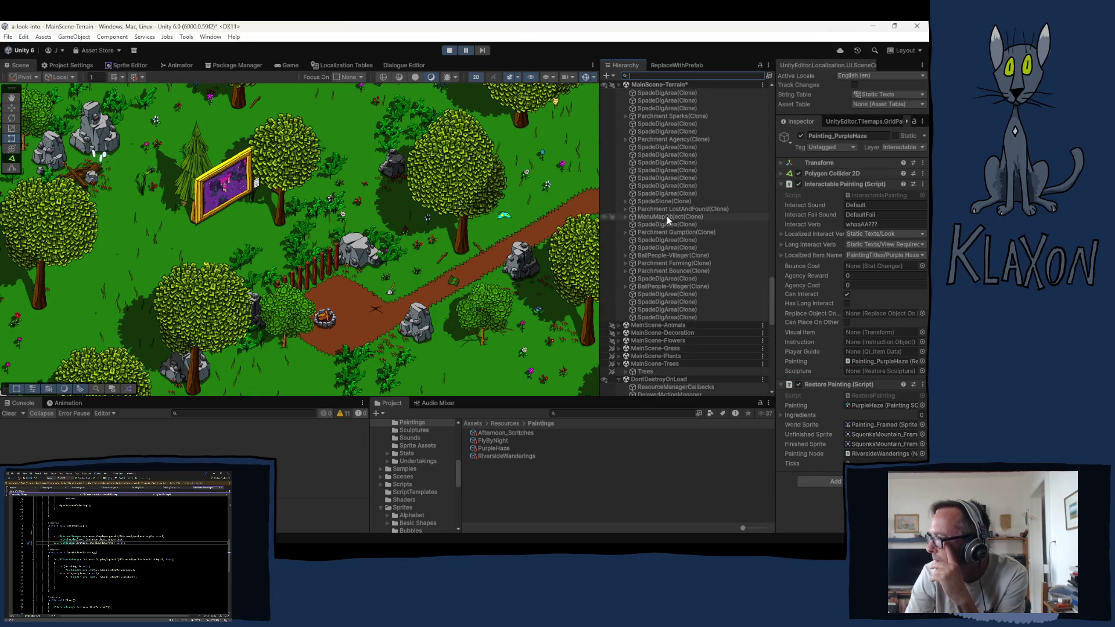
{"action": "scroll", "coordinate": [666, 213], "scroll_direction": "up", "scroll_amount": 5}
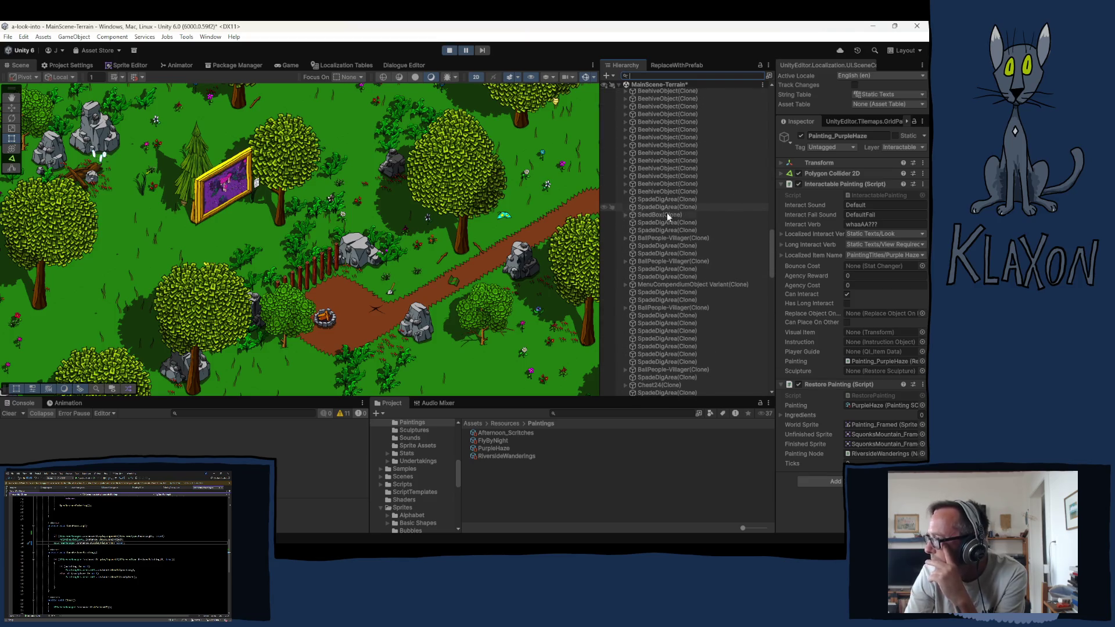
{"action": "scroll", "coordinate": [670, 211], "scroll_direction": "up", "scroll_amount": 4}
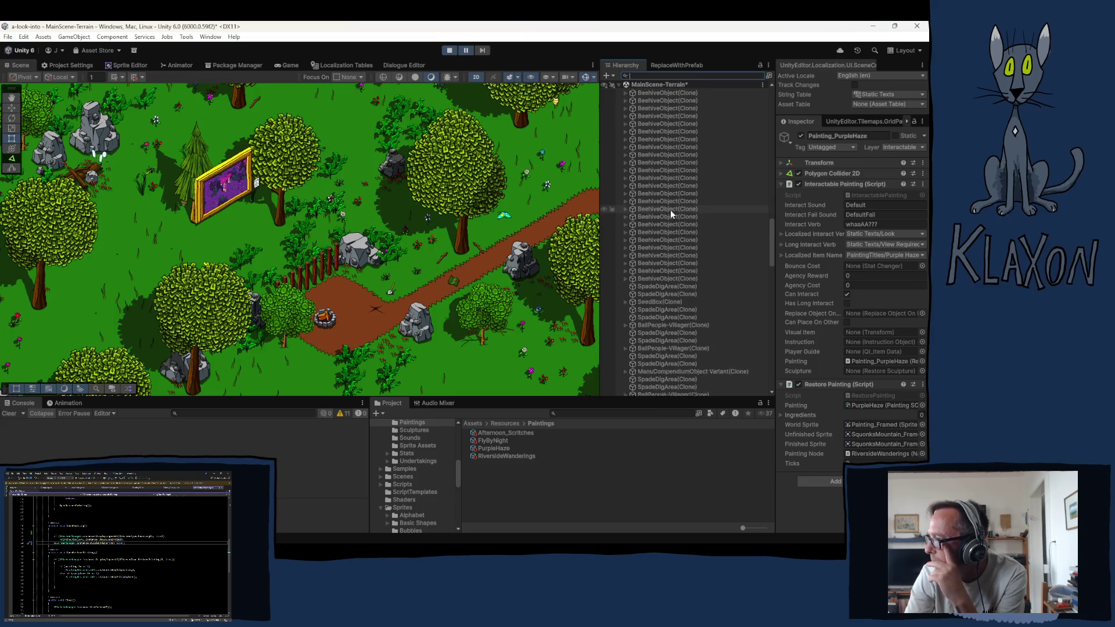
{"action": "scroll", "coordinate": [670, 210], "scroll_direction": "up", "scroll_amount": 10}
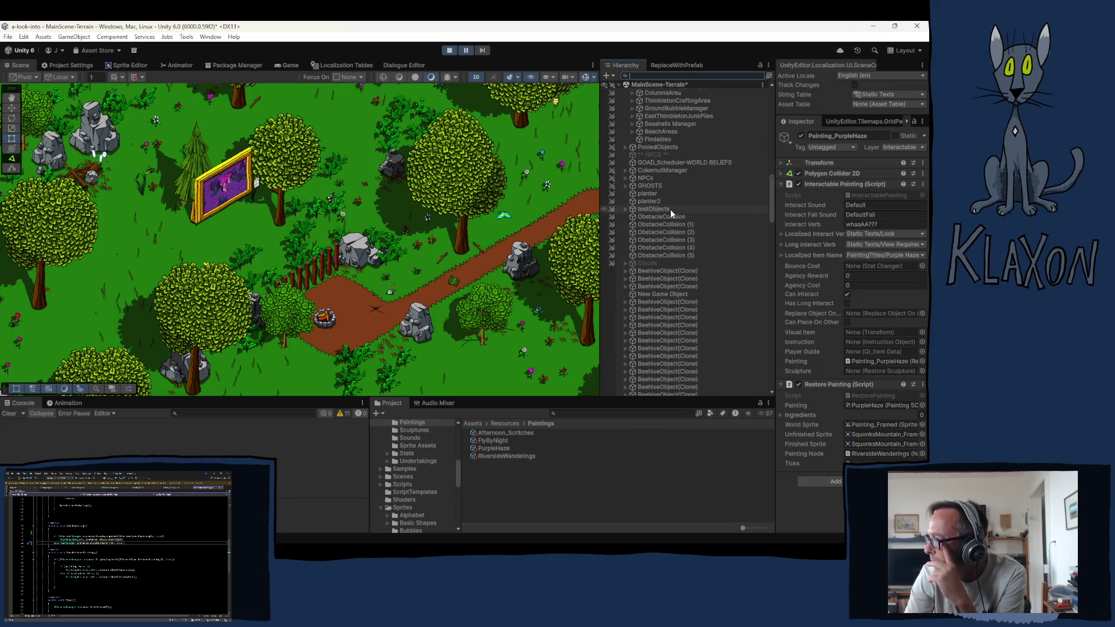
{"action": "left_click", "coordinate": [625, 145]}
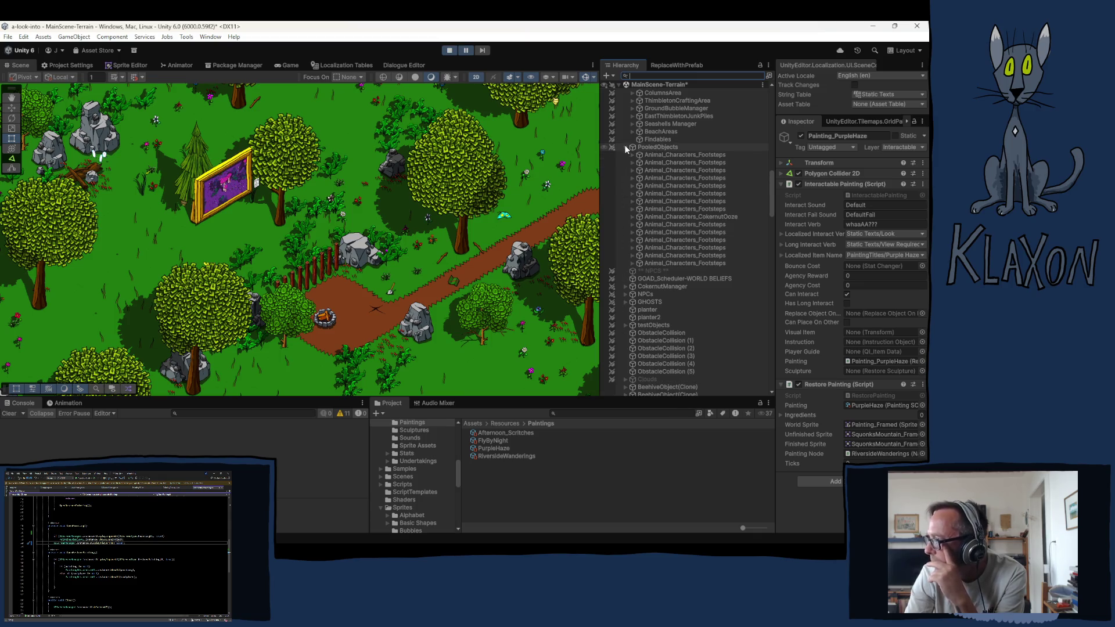
{"action": "left_click", "coordinate": [624, 146]}
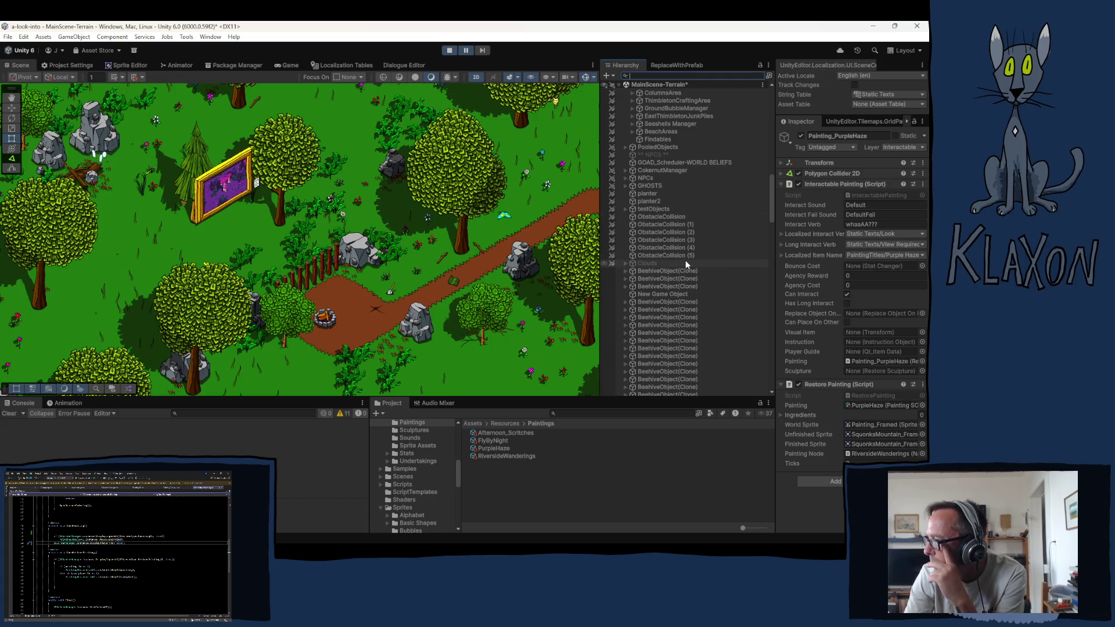
{"action": "scroll", "coordinate": [729, 262], "scroll_direction": "down", "scroll_amount": 10}
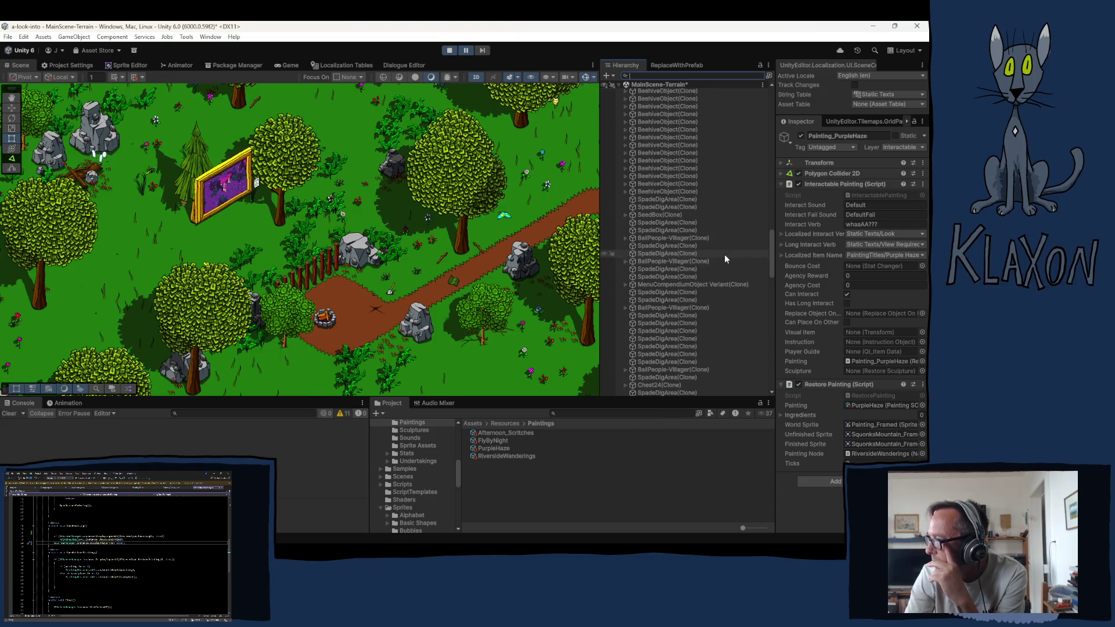
{"action": "scroll", "coordinate": [725, 255], "scroll_direction": "down", "scroll_amount": 10}
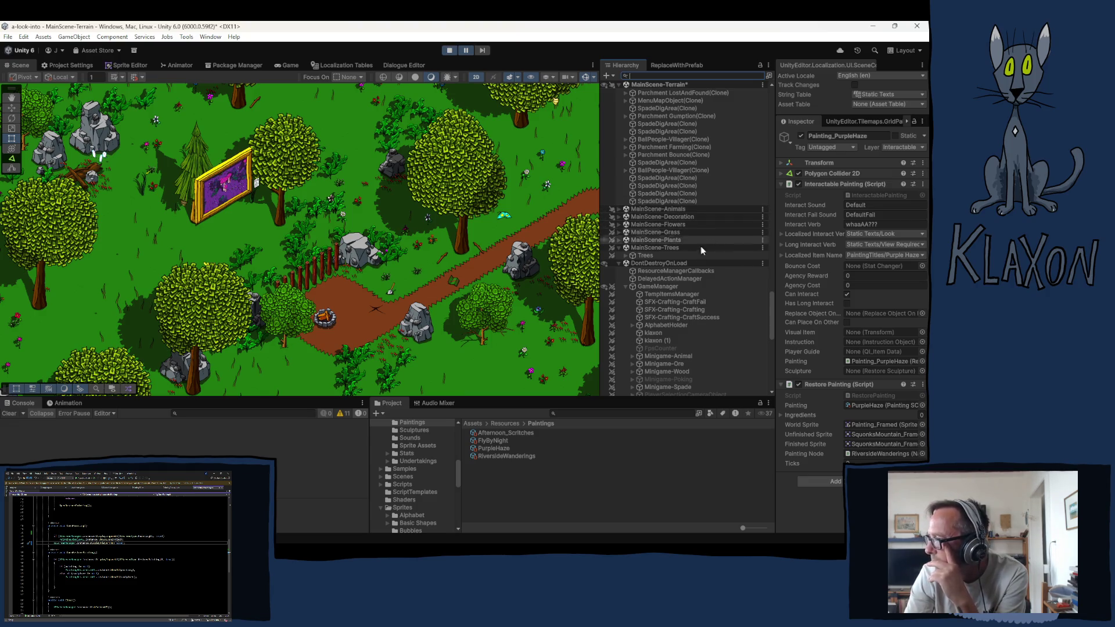
{"action": "scroll", "coordinate": [711, 312], "scroll_direction": "down", "scroll_amount": 6}
{"action": "scroll", "coordinate": [711, 315], "scroll_direction": "down", "scroll_amount": 4}
{"action": "scroll", "coordinate": [703, 311], "scroll_direction": "down", "scroll_amount": 3}
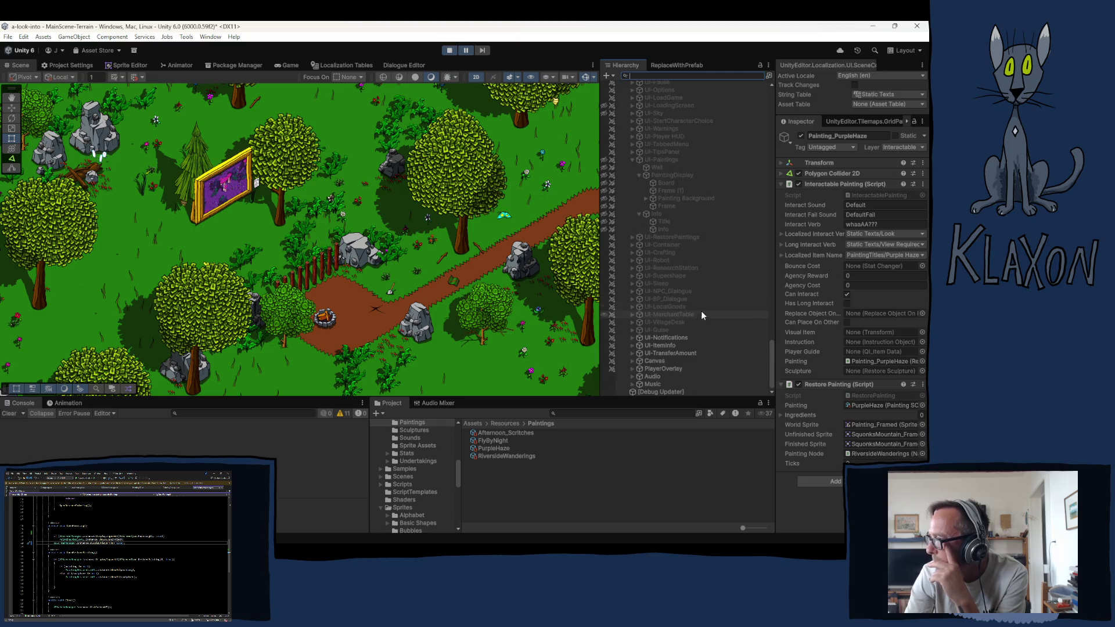
{"action": "scroll", "coordinate": [693, 311], "scroll_direction": "up", "scroll_amount": 9}
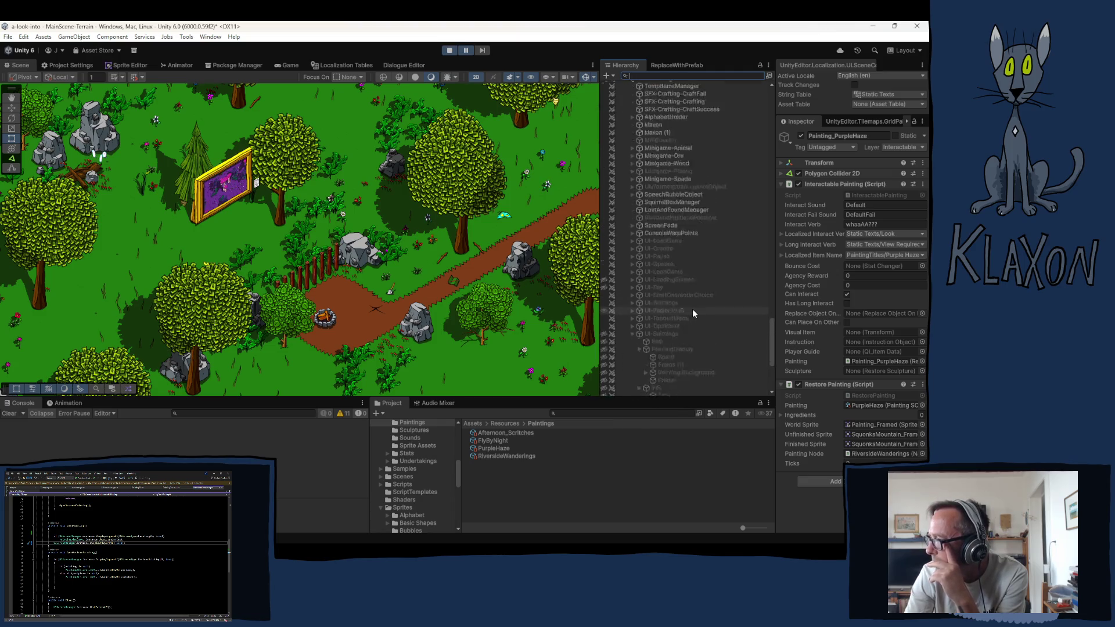
{"action": "scroll", "coordinate": [682, 304], "scroll_direction": "up", "scroll_amount": 9}
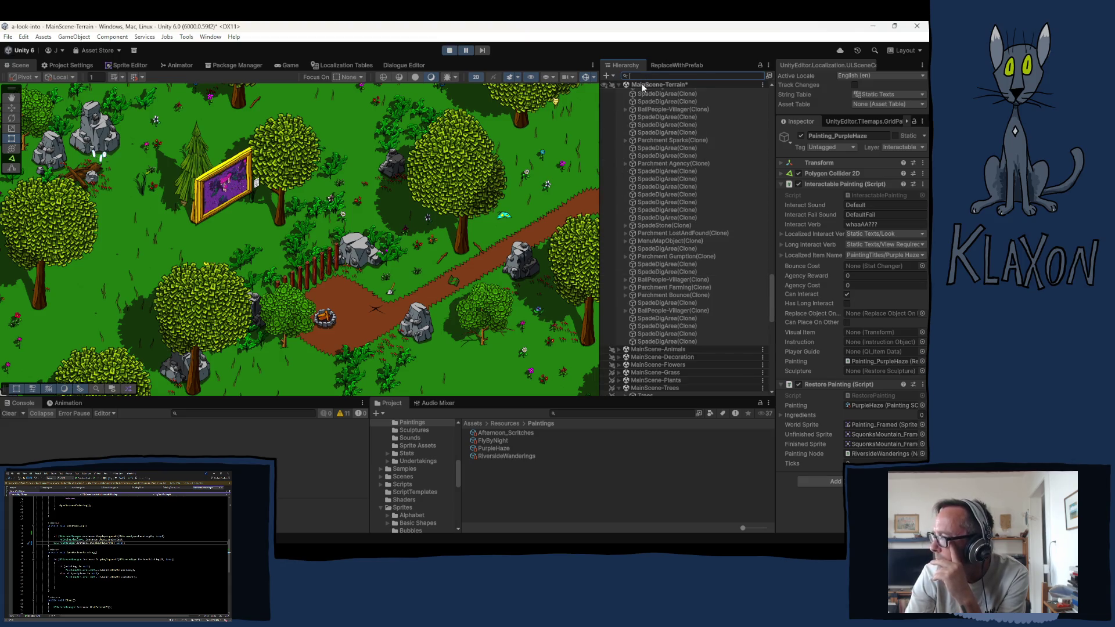
Step: Search the Project assets for 'poke' to find the Pokable scripts
{"action": "left_click", "coordinate": [588, 412]}
{"action": "type", "text": "pok"}
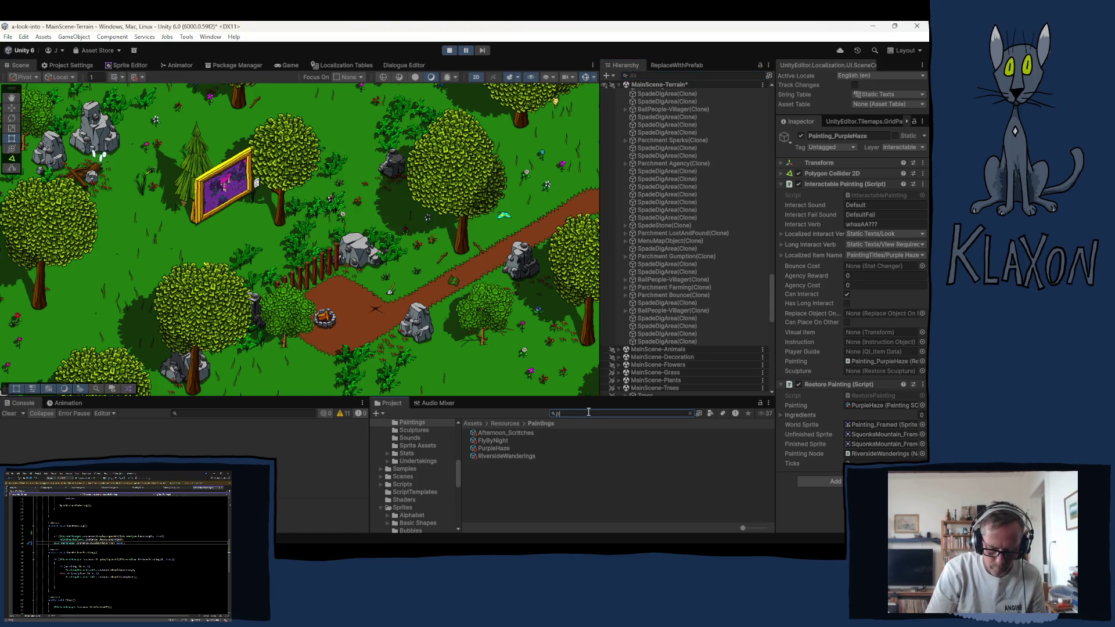
{"action": "type", "text": "eable"}
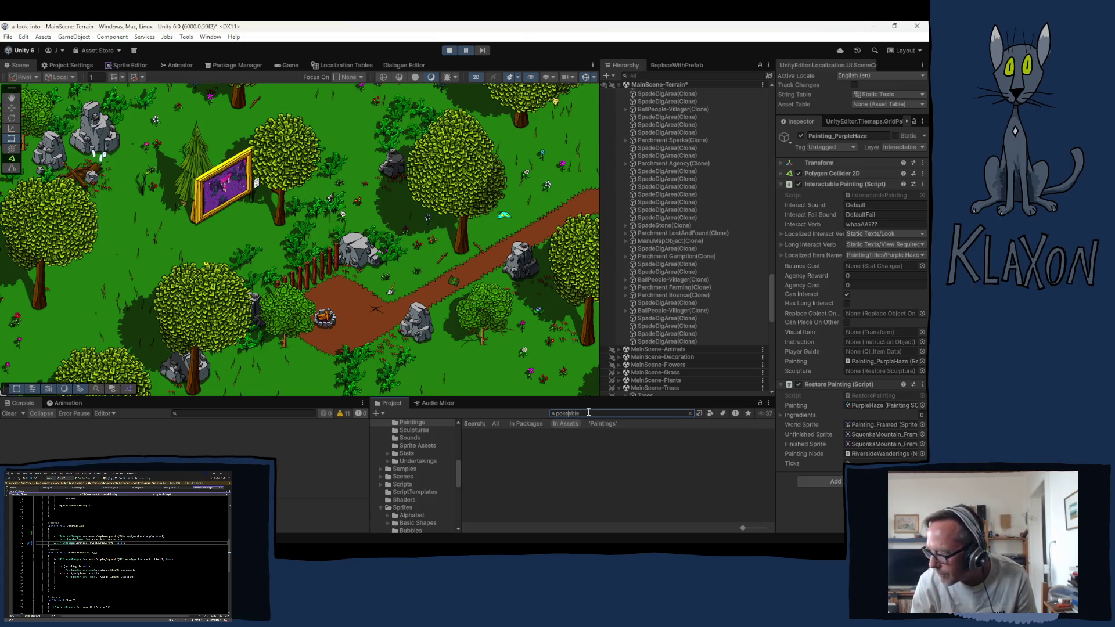
{"action": "key", "text": "BackSpace"}
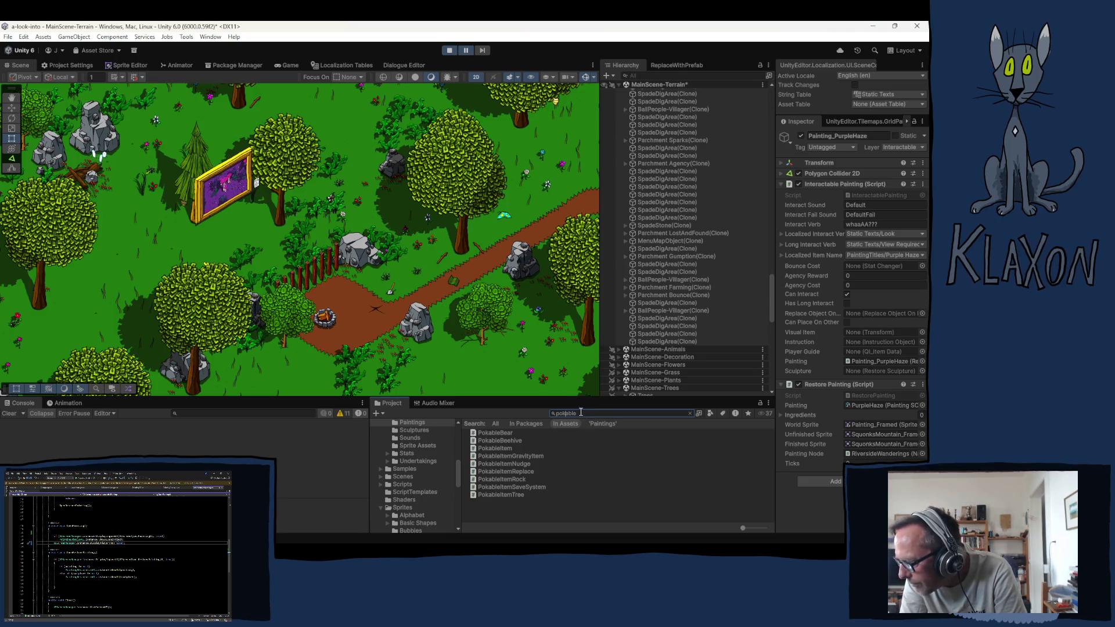
Step: Filter the Hierarchy for 'Item' objects, select a Beehive, and resume play in the maximized Game view
{"action": "left_click", "coordinate": [662, 75]}
{"action": "type", "text": "pokable"}
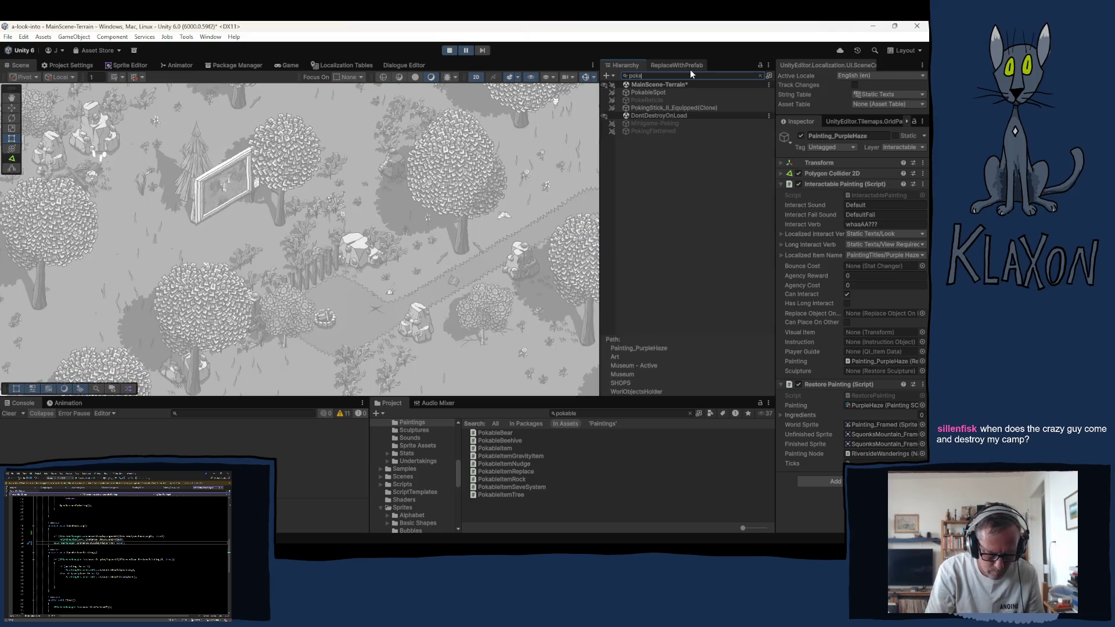
{"action": "type", "text": "Item"}
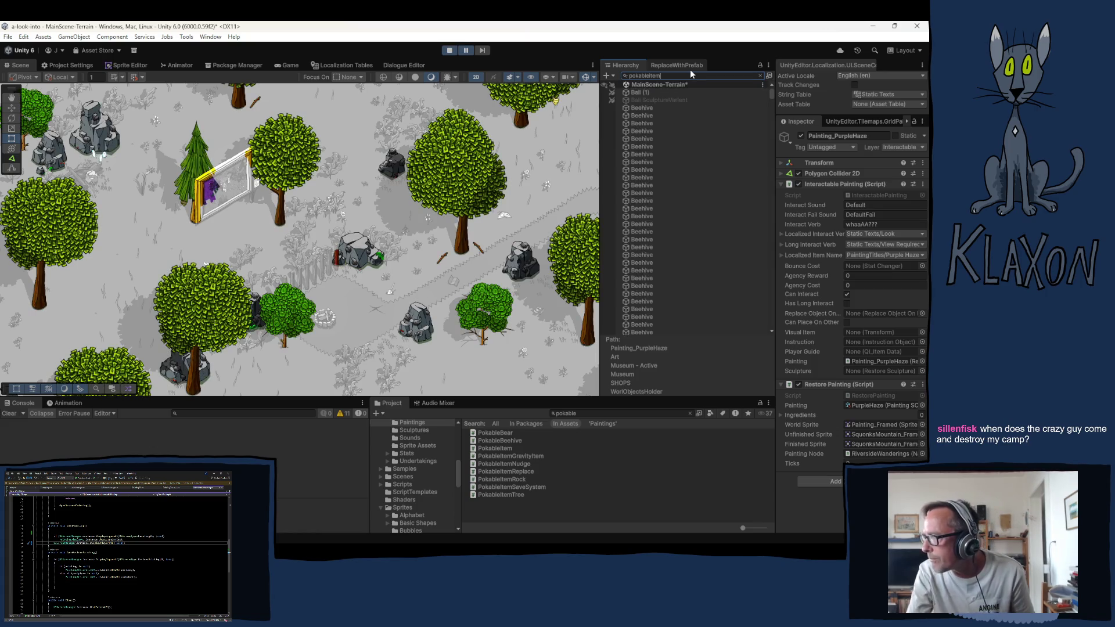
{"action": "scroll", "coordinate": [645, 204], "scroll_direction": "down", "scroll_amount": 10}
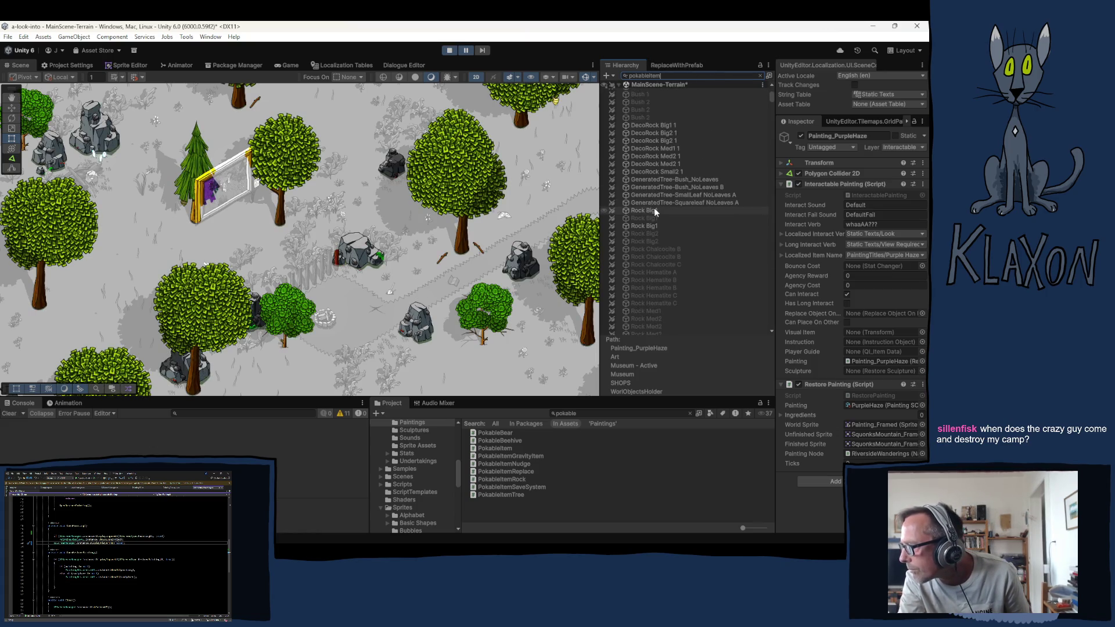
{"action": "scroll", "coordinate": [653, 208], "scroll_direction": "up", "scroll_amount": 8}
{"action": "left_click", "coordinate": [637, 153]}
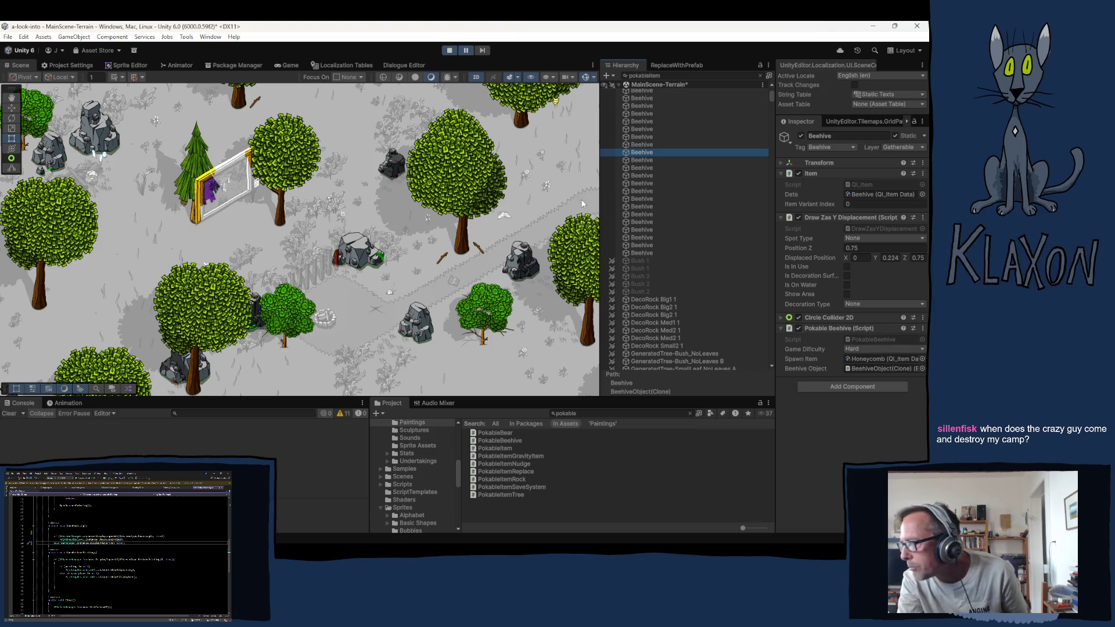
{"action": "left_click", "coordinate": [466, 51]}
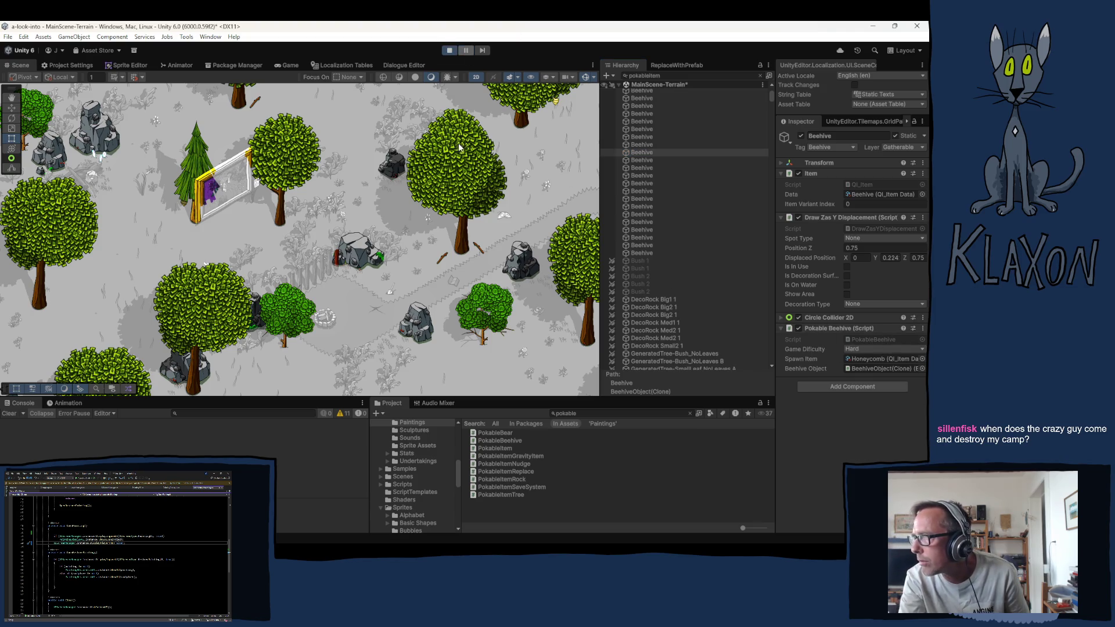
{"action": "key", "text": "ctrl+shift+p"}
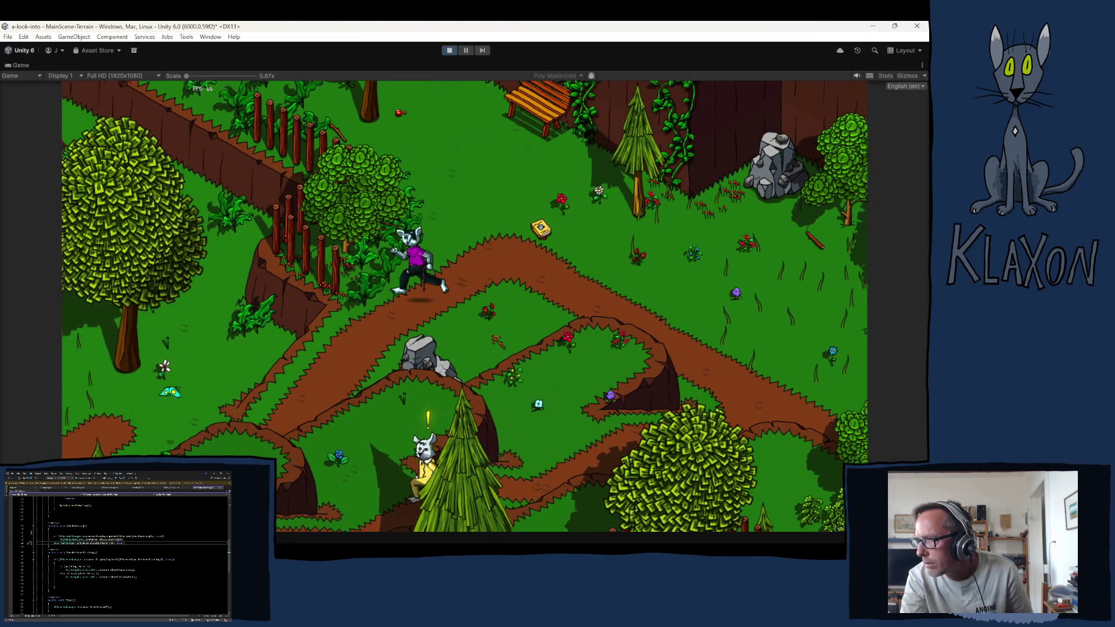
Step: Run the character left through the forest and try the current tool on a tree
{"action": "key", "text": "a"}
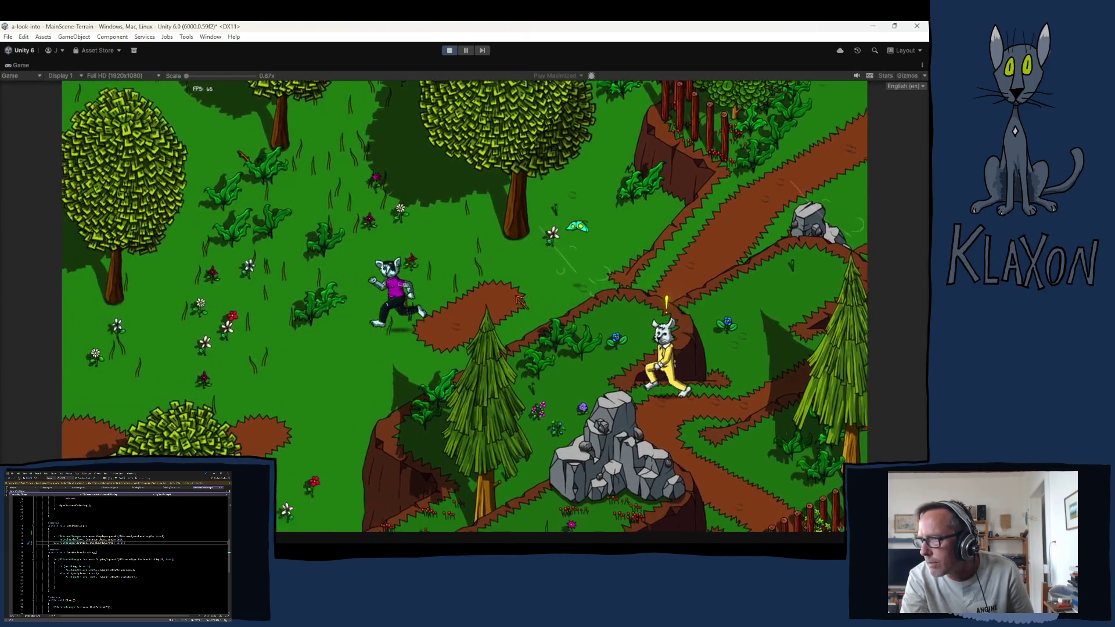
{"action": "key", "text": "a"}
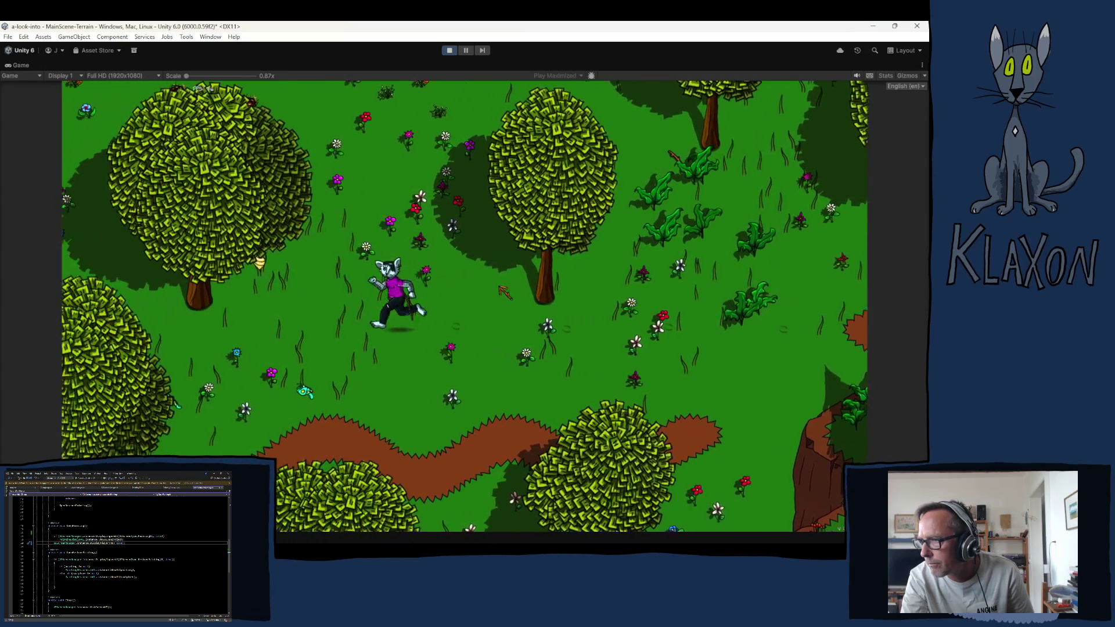
{"action": "key", "text": "a"}
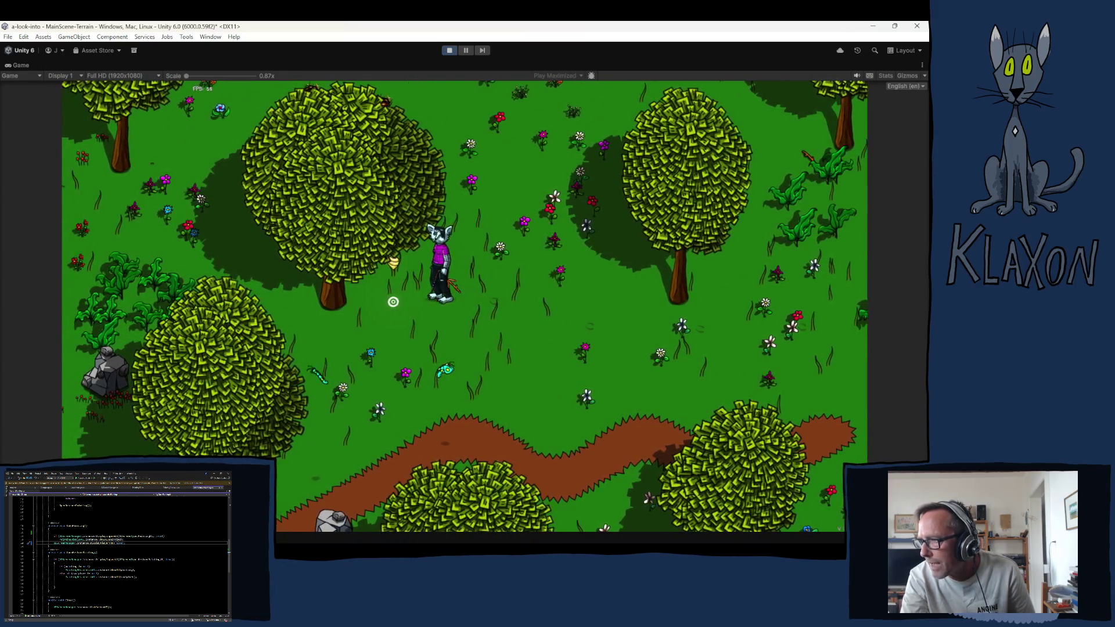
{"action": "left_click", "coordinate": [395, 301]}
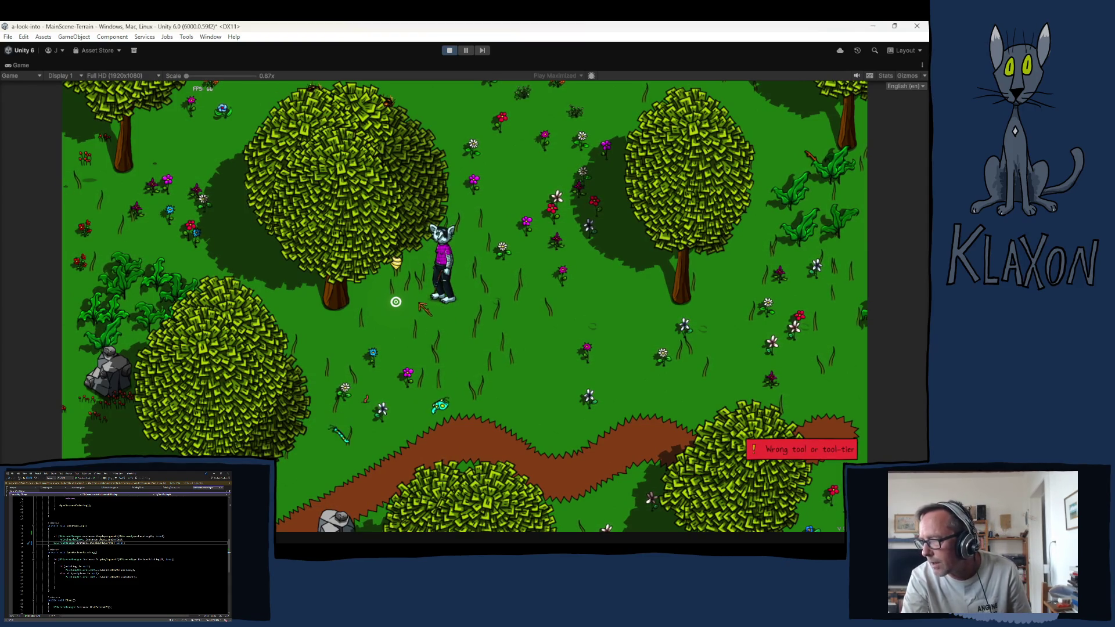
Step: Equip Poking Stick II, poke the ground and finish the hole minigame
{"action": "key", "text": "Tab"}
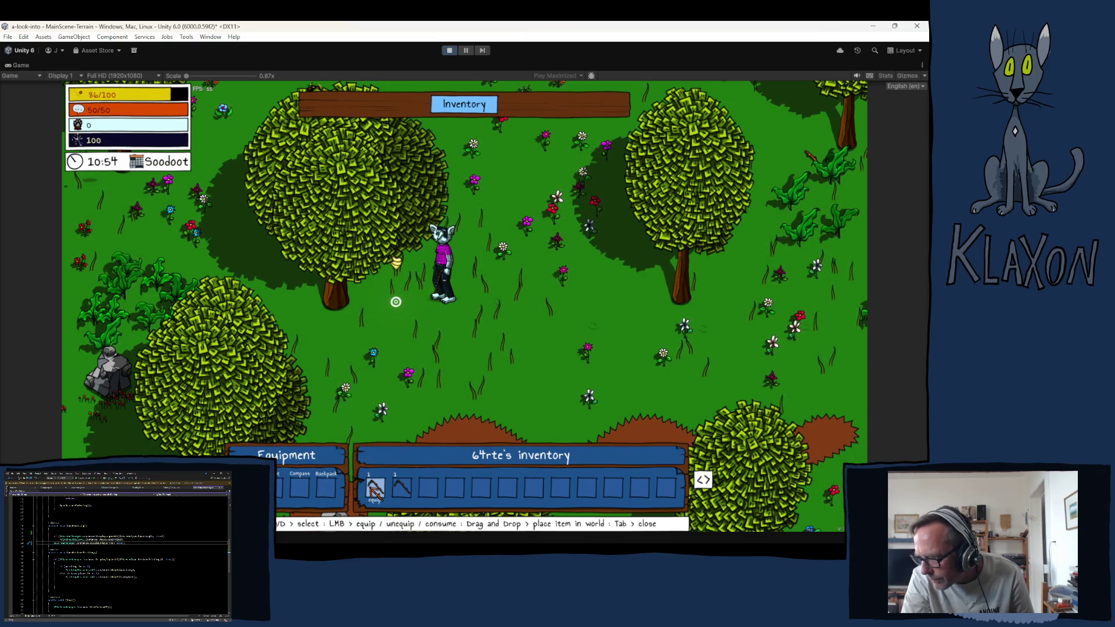
{"action": "left_click", "coordinate": [402, 488]}
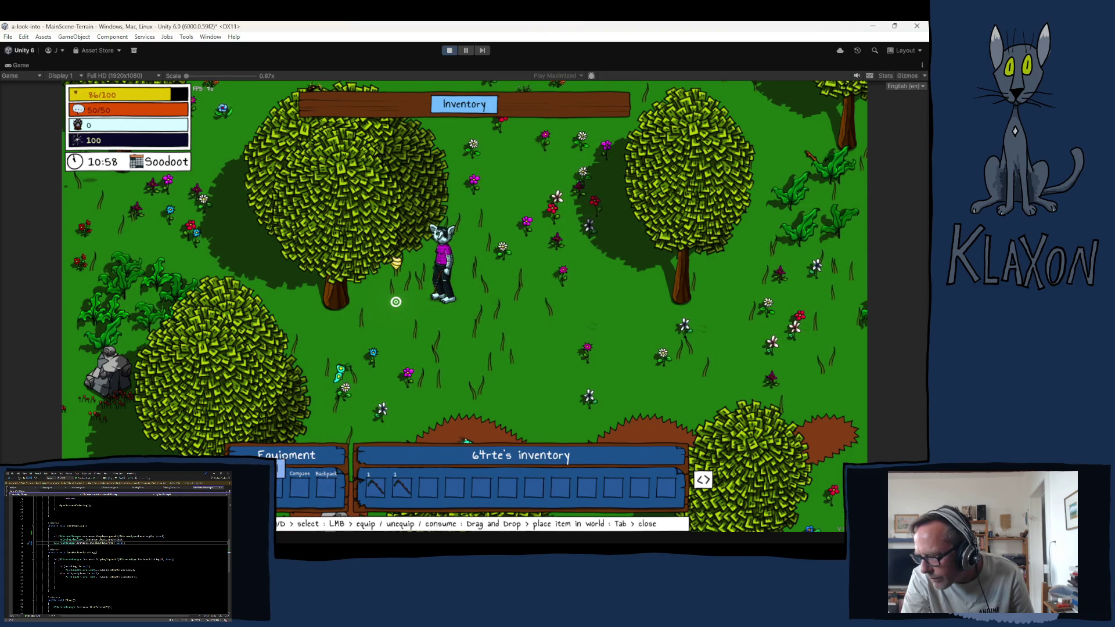
{"action": "key", "text": "Tab"}
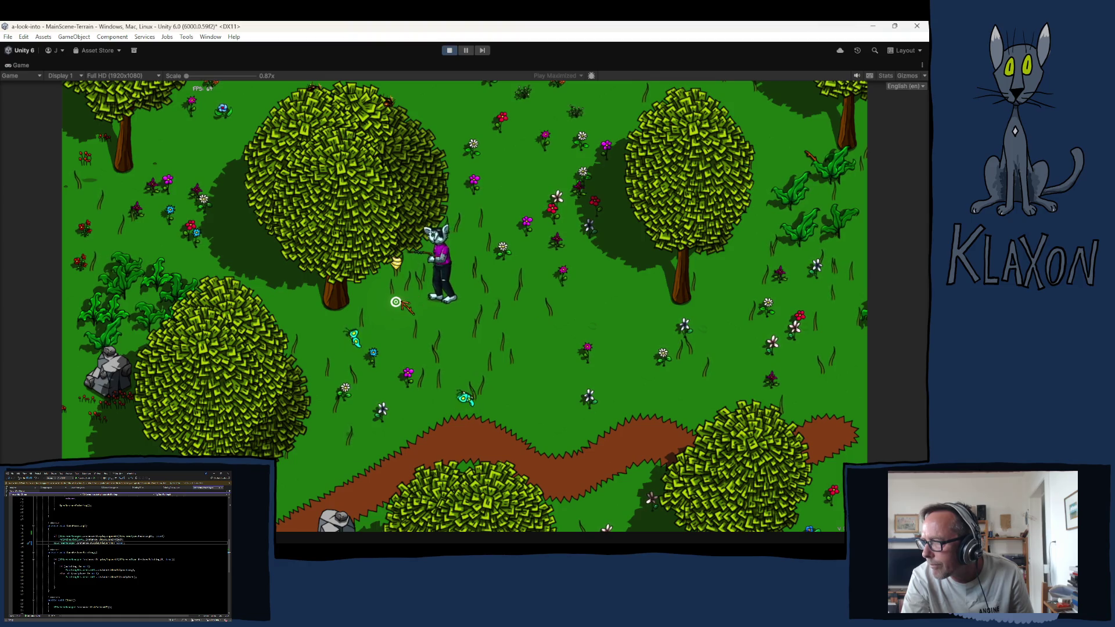
{"action": "key", "text": "e"}
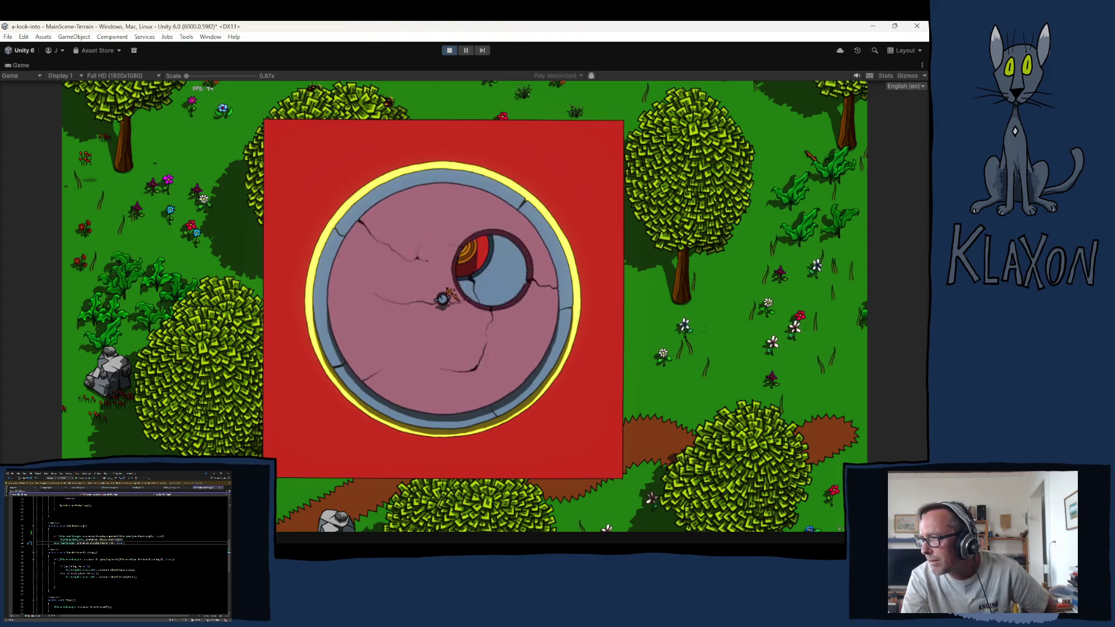
{"action": "left_click", "coordinate": [483, 376]}
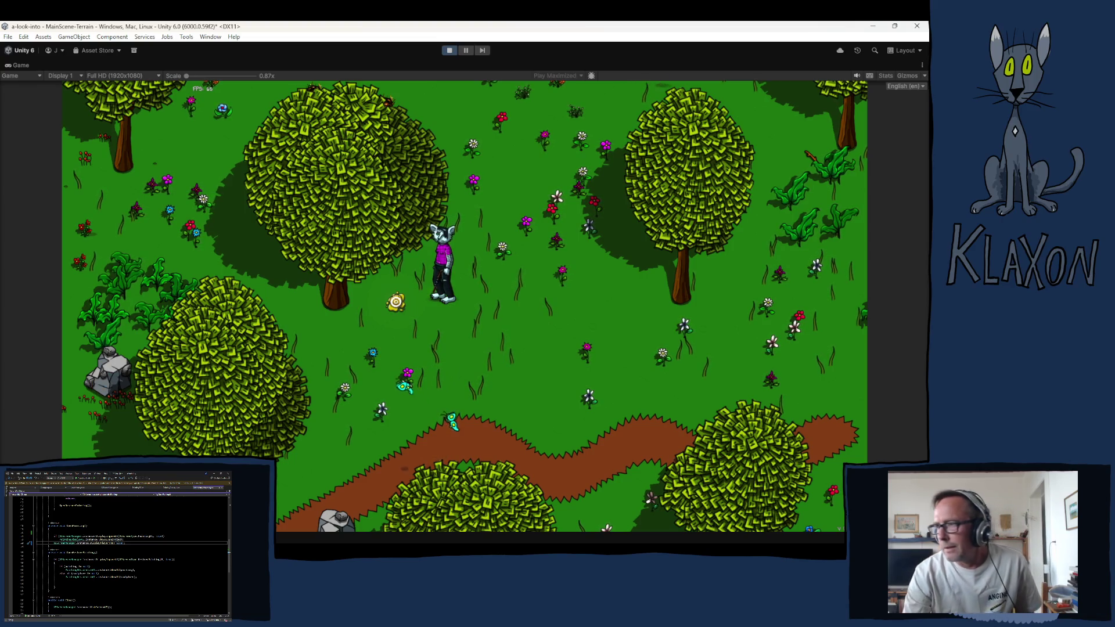
{"action": "key", "text": "a"}
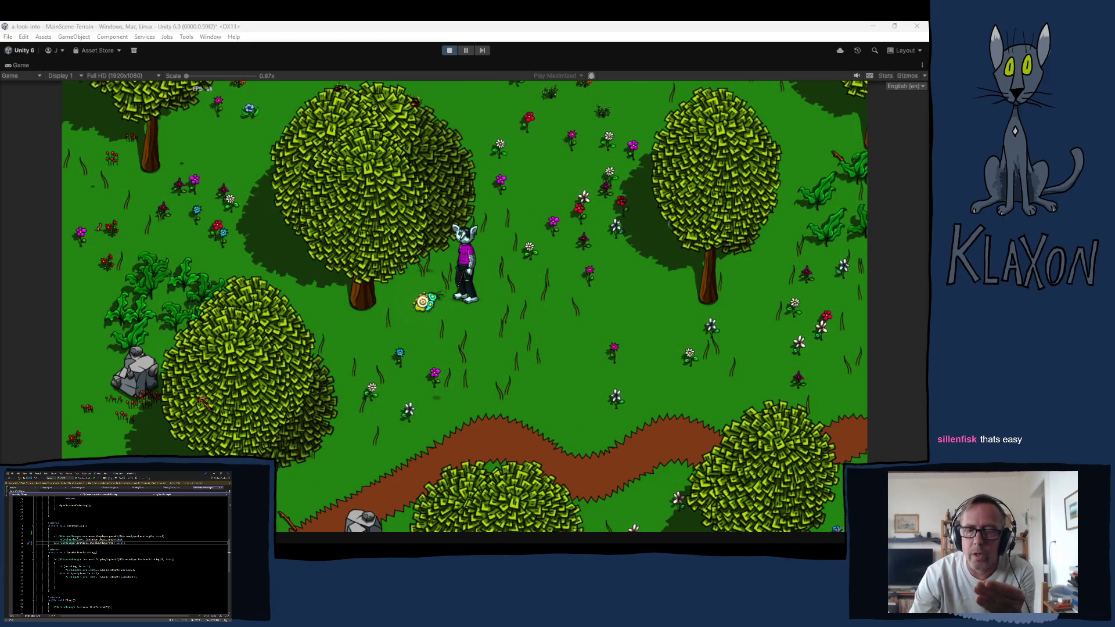
Step: Exit Play mode with the toolbar Play button, then click the neighbouring toolbar control
{"action": "left_click", "coordinate": [448, 50]}
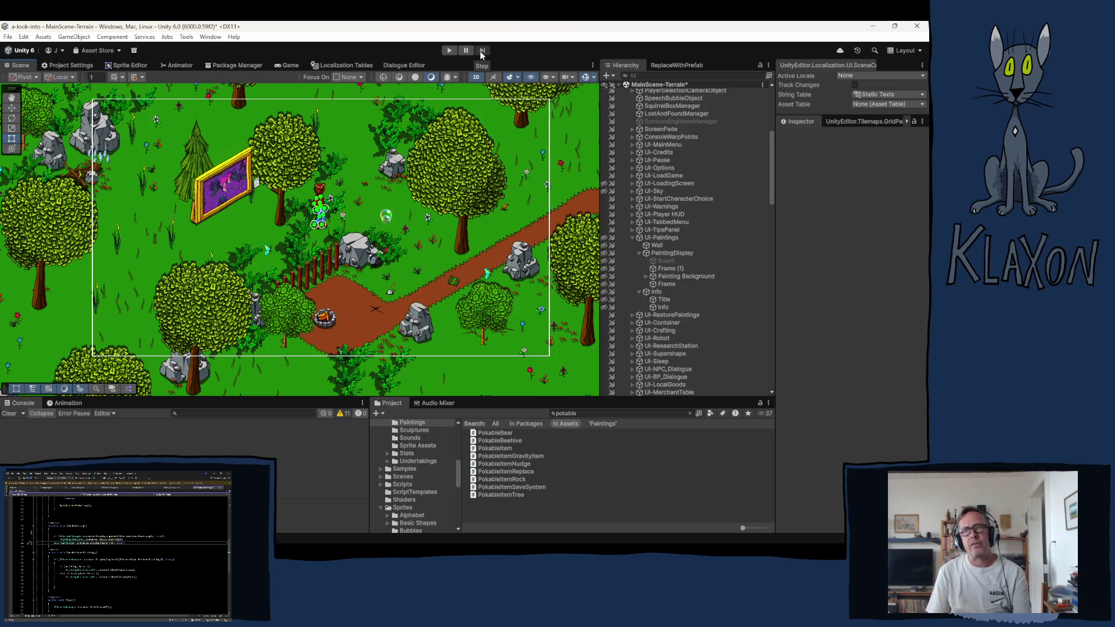
{"action": "left_click", "coordinate": [481, 53]}
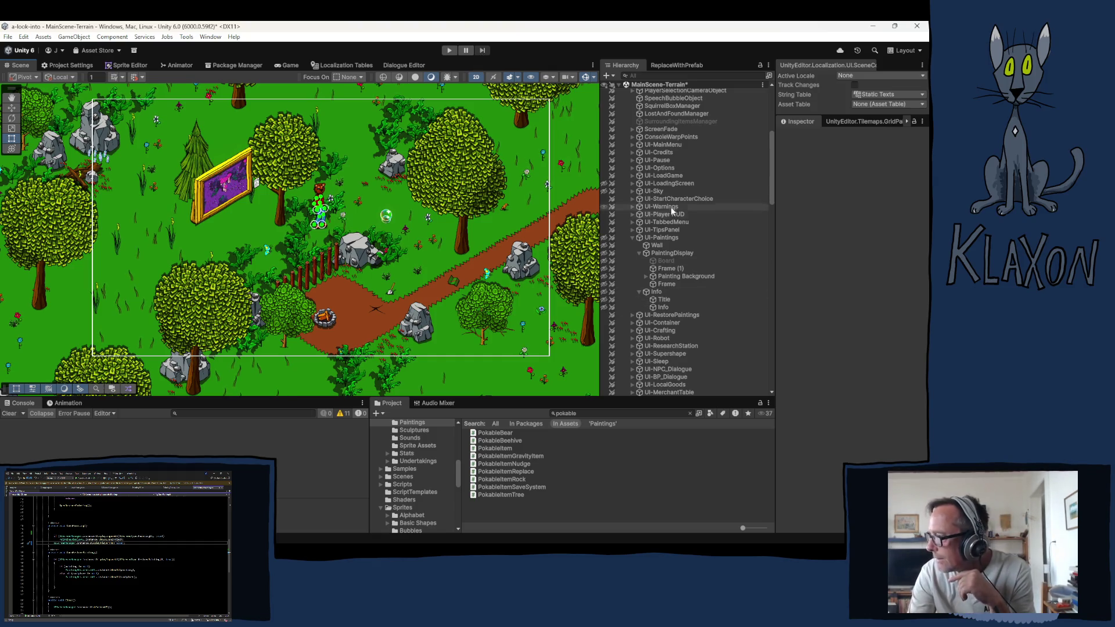
Step: Select GameManager in the Hierarchy and clear the Project search
{"action": "scroll", "coordinate": [668, 204], "scroll_direction": "up", "scroll_amount": 10}
{"action": "left_click", "coordinate": [655, 186]}
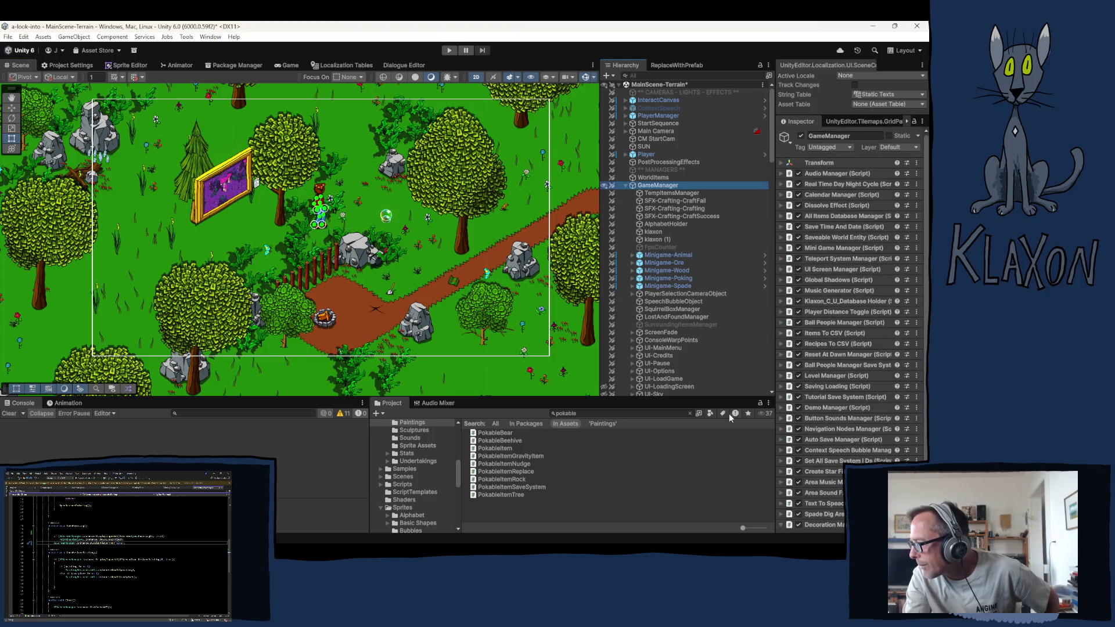
{"action": "left_click", "coordinate": [688, 412]}
Step: Browse Items > Crafting > Equipment and inspect PokingStick I_Recipe: 10 StickWeak, 5 Fiber, time 45
{"action": "scroll", "coordinate": [416, 474], "scroll_direction": "up", "scroll_amount": 2}
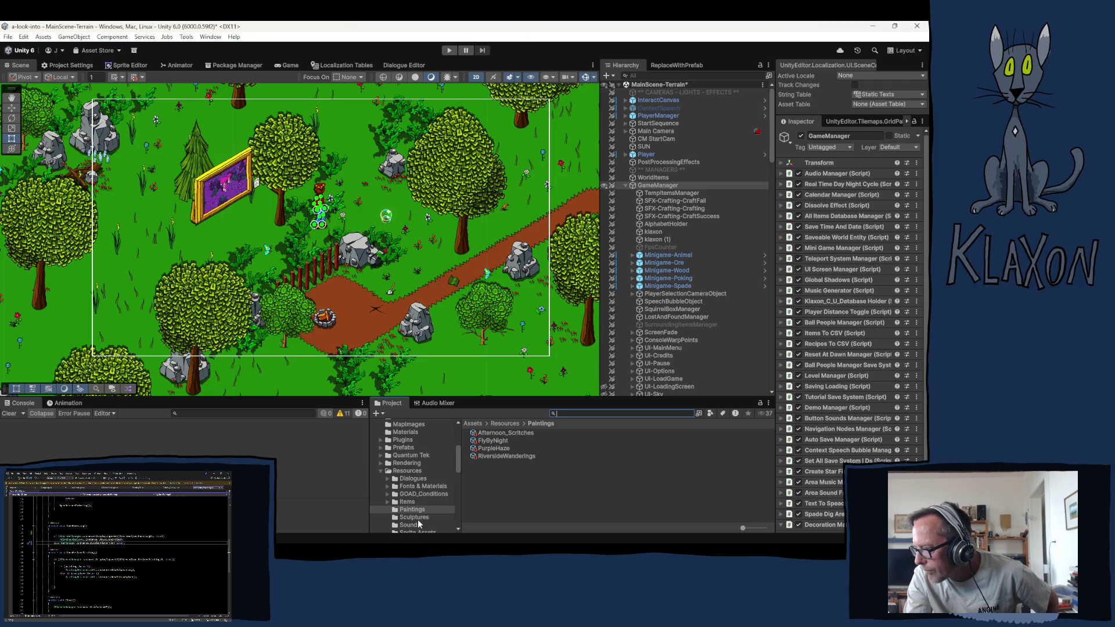
{"action": "left_click", "coordinate": [386, 501]}
{"action": "scroll", "coordinate": [402, 497], "scroll_direction": "down", "scroll_amount": 4}
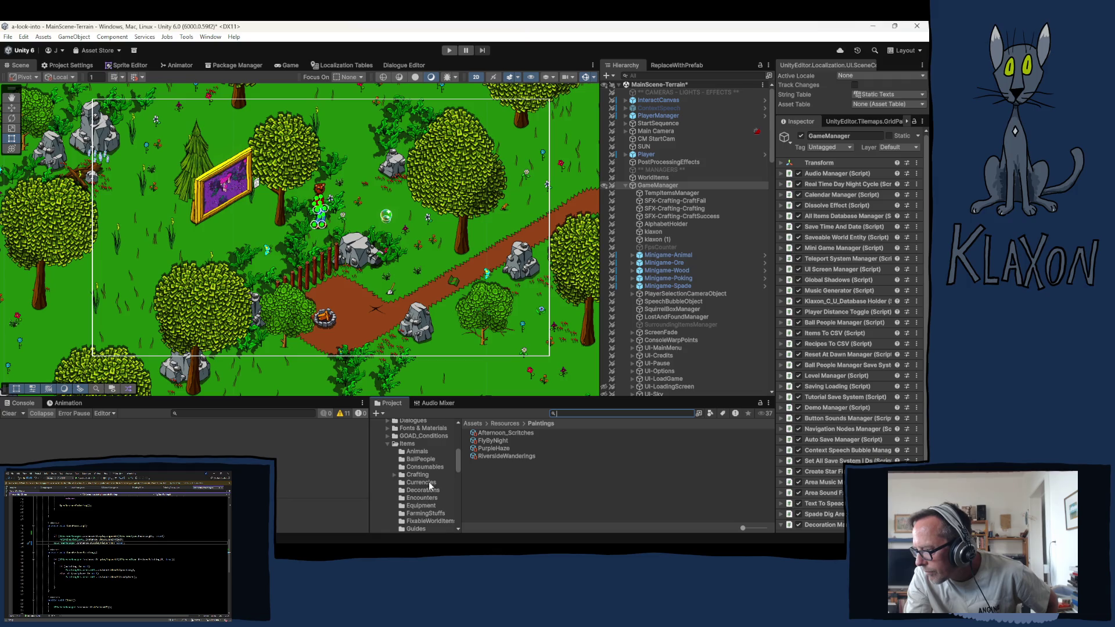
{"action": "left_click", "coordinate": [417, 475]}
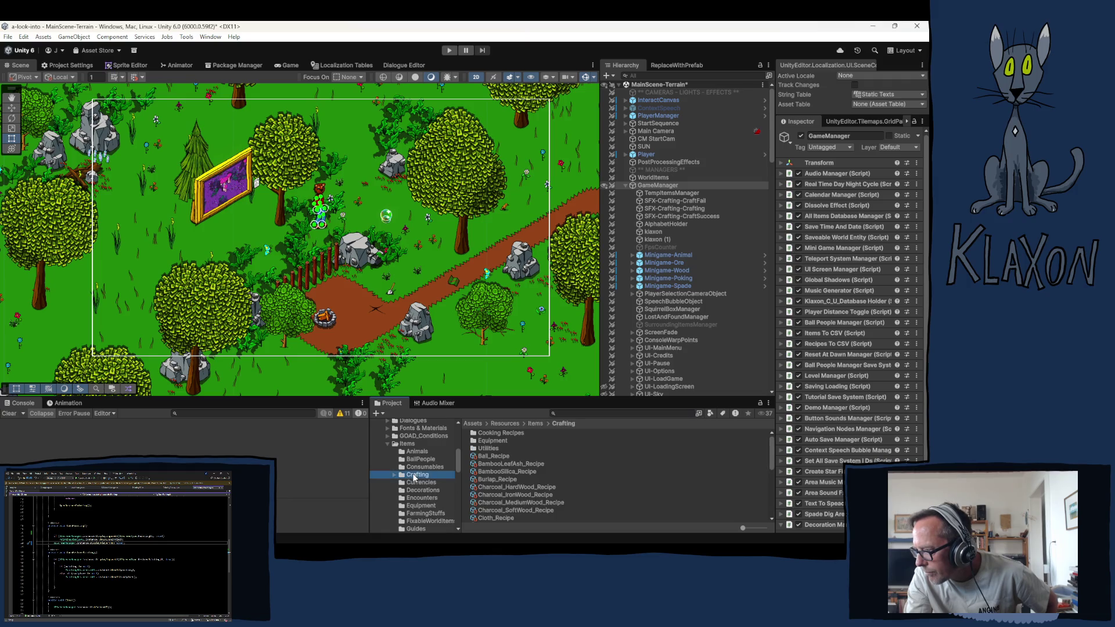
{"action": "left_click", "coordinate": [492, 441]}
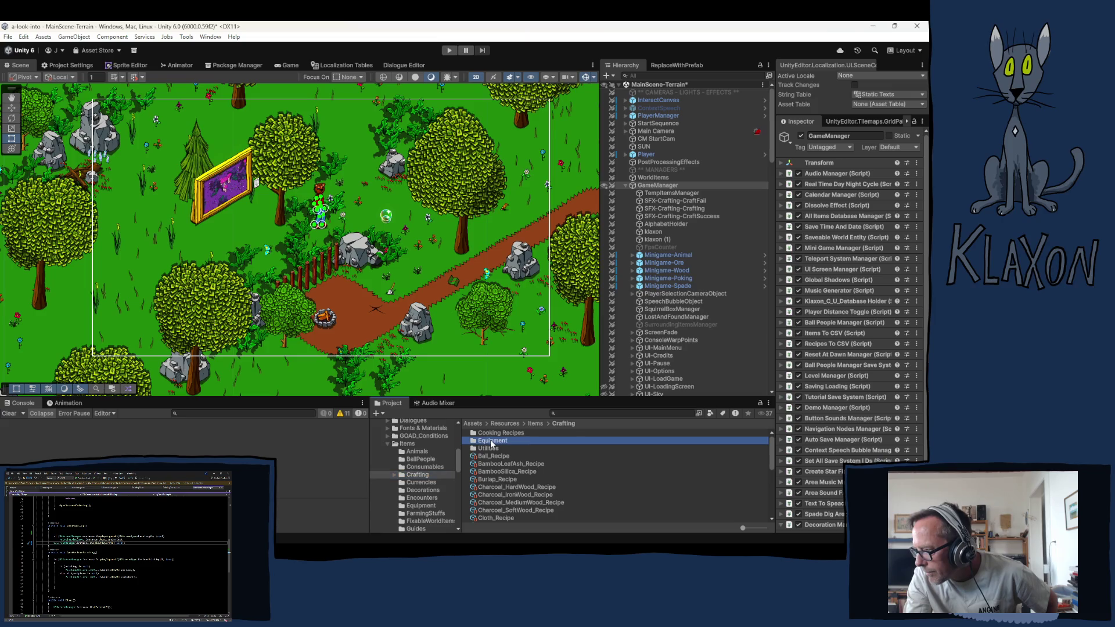
{"action": "left_click", "coordinate": [392, 473]}
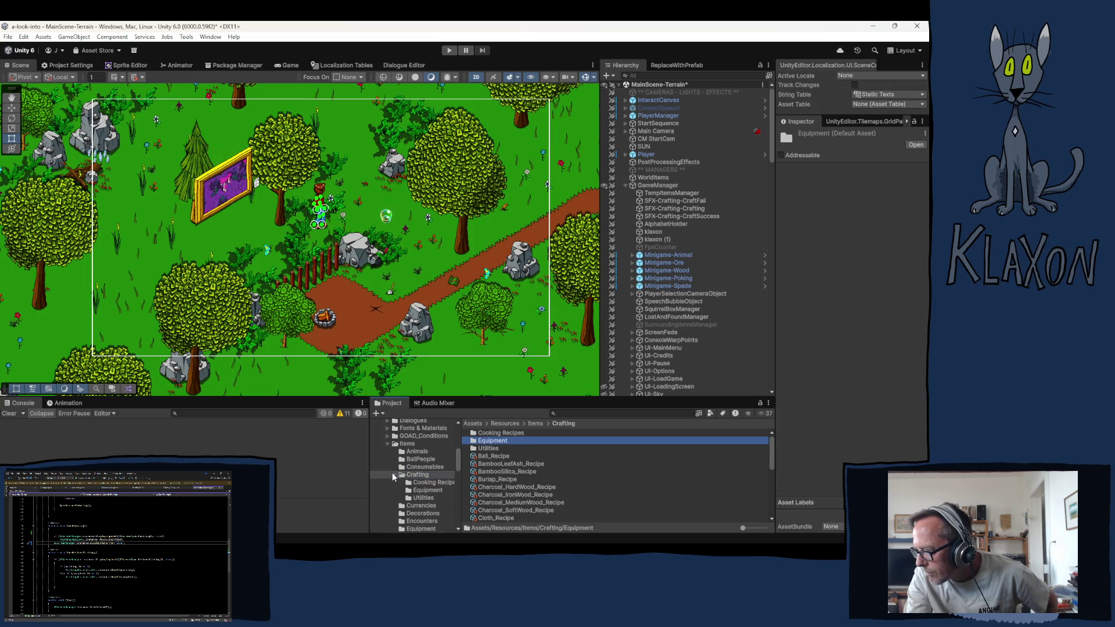
{"action": "left_click", "coordinate": [426, 490]}
{"action": "scroll", "coordinate": [604, 480], "scroll_direction": "down", "scroll_amount": 3}
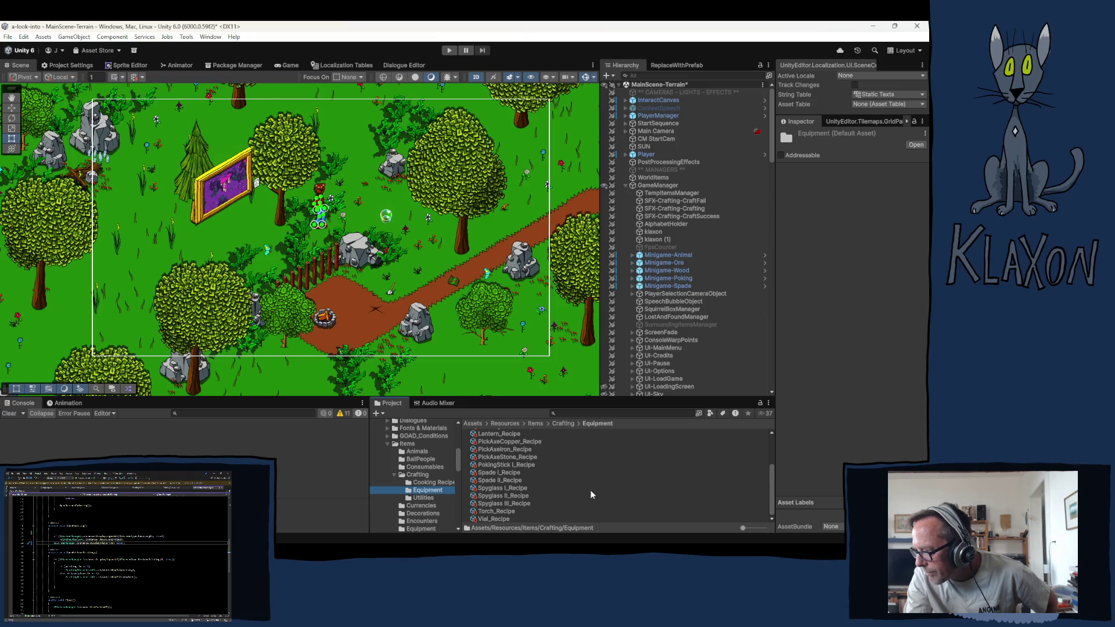
{"action": "scroll", "coordinate": [549, 477], "scroll_direction": "up", "scroll_amount": 3}
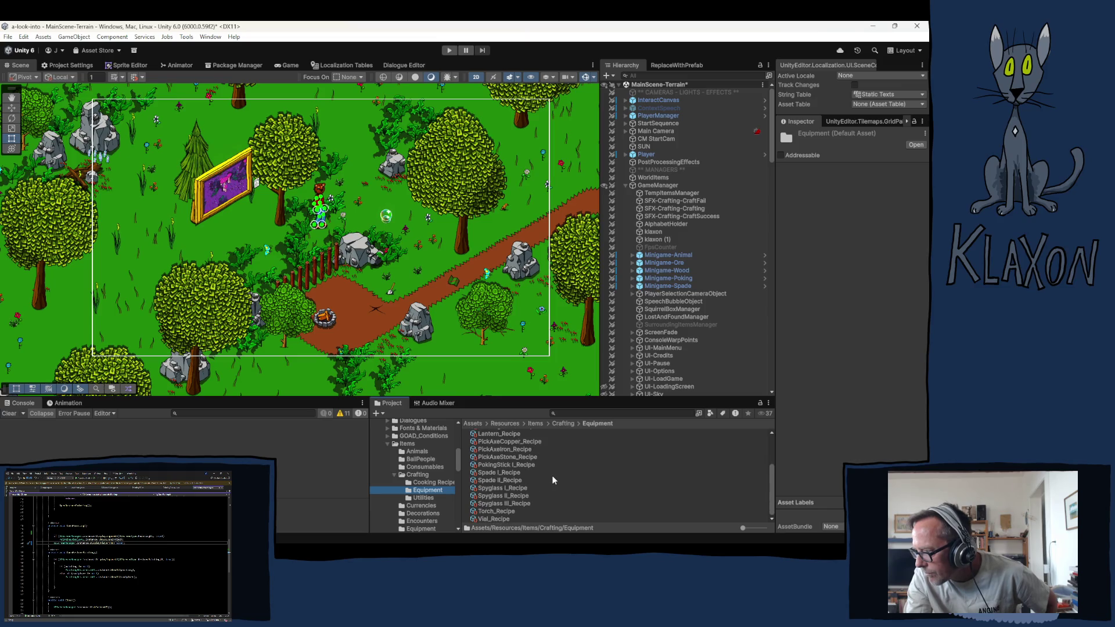
{"action": "scroll", "coordinate": [545, 472], "scroll_direction": "down", "scroll_amount": 2}
{"action": "scroll", "coordinate": [542, 470], "scroll_direction": "down", "scroll_amount": 2}
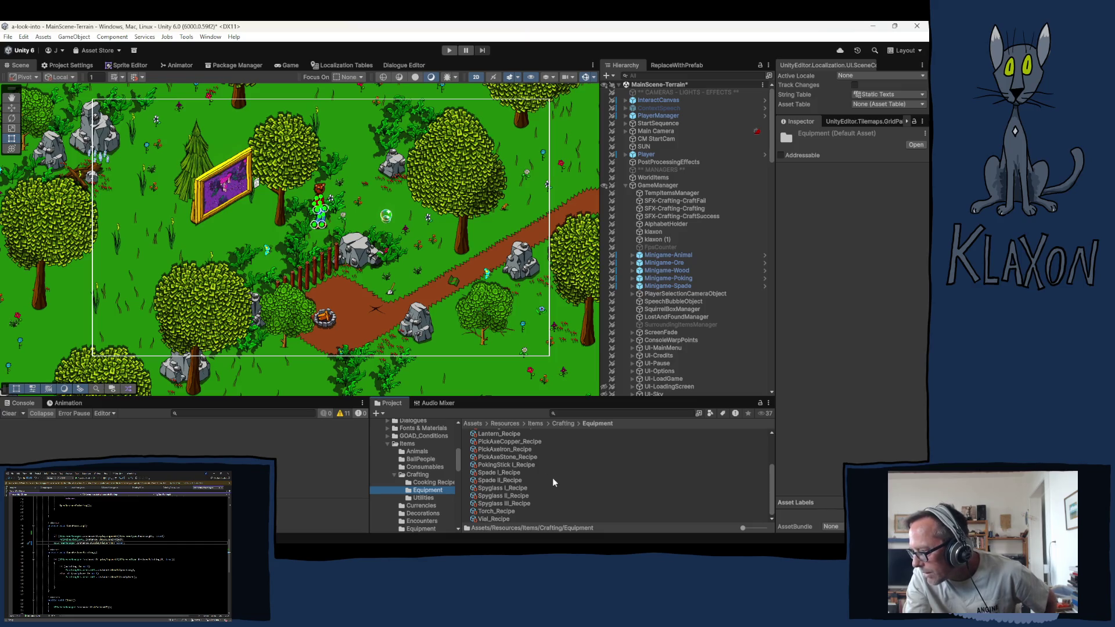
{"action": "left_click", "coordinate": [511, 465]}
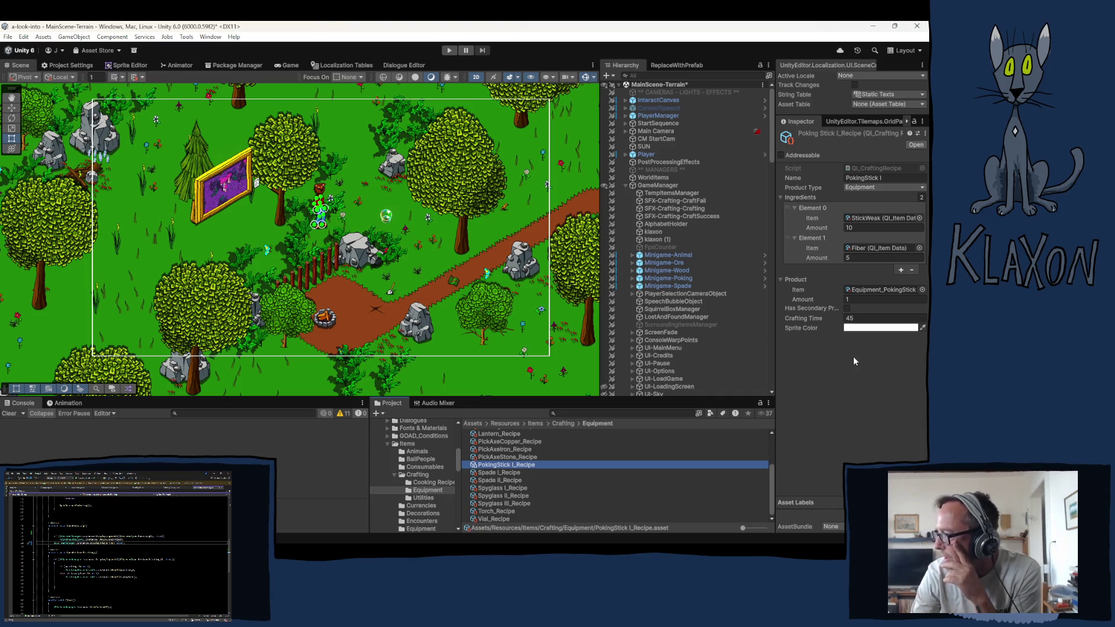
Step: Collapse the GameManager children in the Hierarchy and the Crafting folder in Project
{"action": "left_click", "coordinate": [624, 186]}
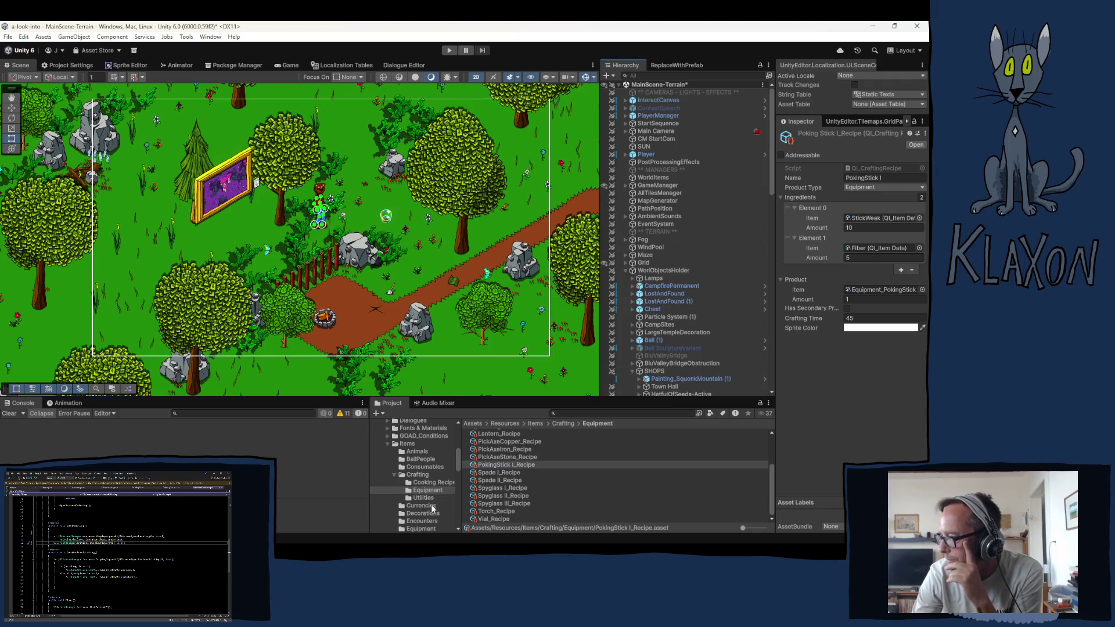
{"action": "left_click", "coordinate": [394, 475]}
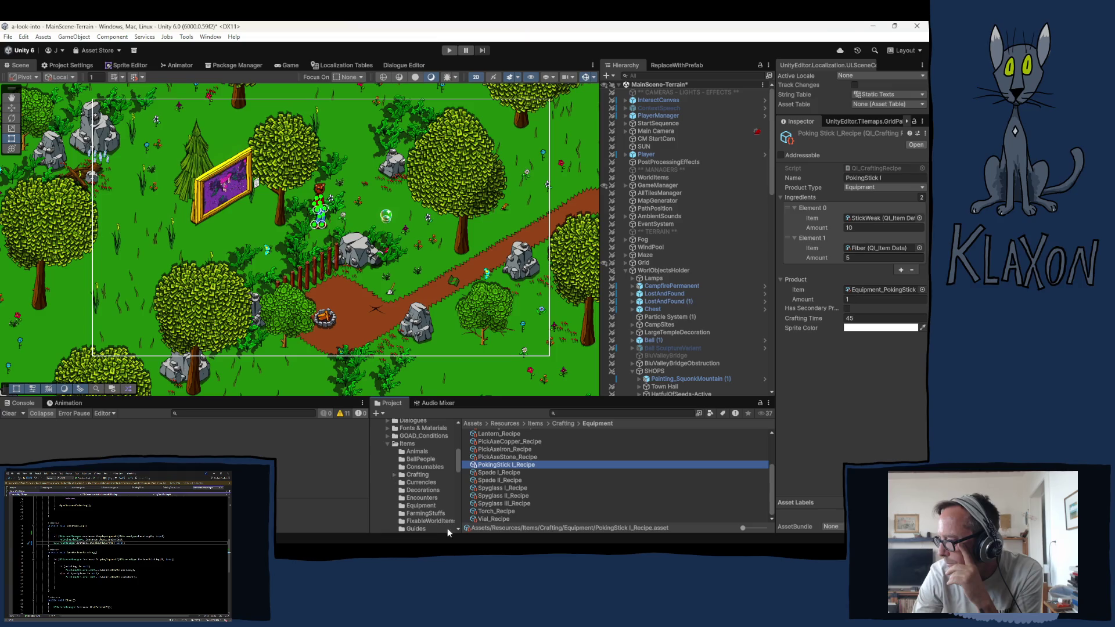
{"action": "scroll", "coordinate": [412, 482], "scroll_direction": "down", "scroll_amount": 1}
{"action": "scroll", "coordinate": [433, 486], "scroll_direction": "down", "scroll_amount": 3}
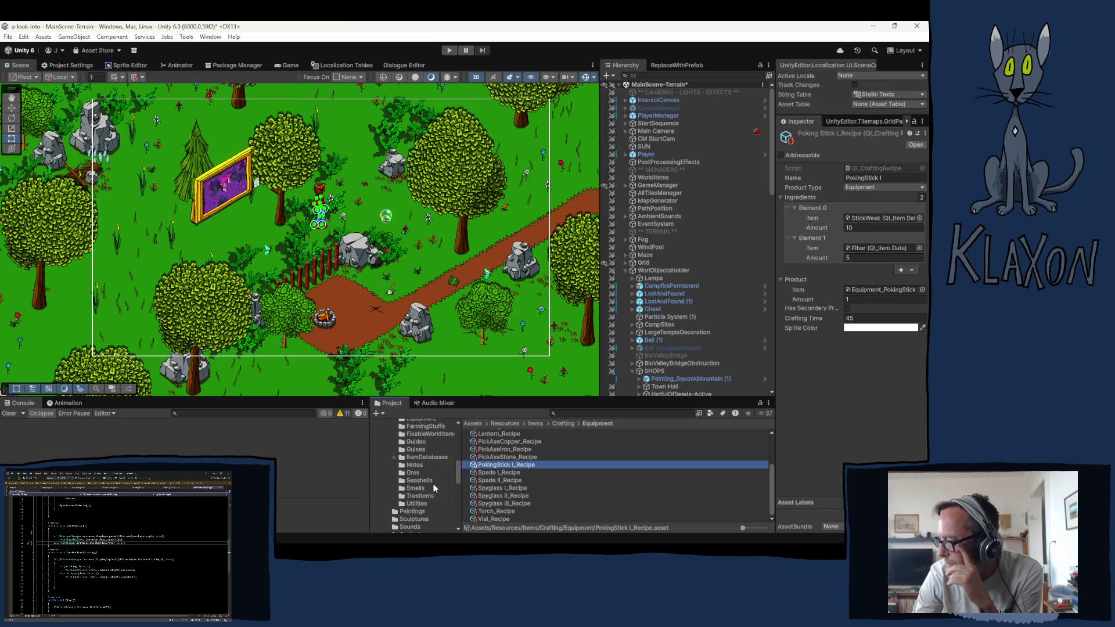
Step: Select the PurpleHaze asset in Resources/Paintings, toggle its Painting Layers, and open the PaintingSO script
{"action": "left_click", "coordinate": [410, 511]}
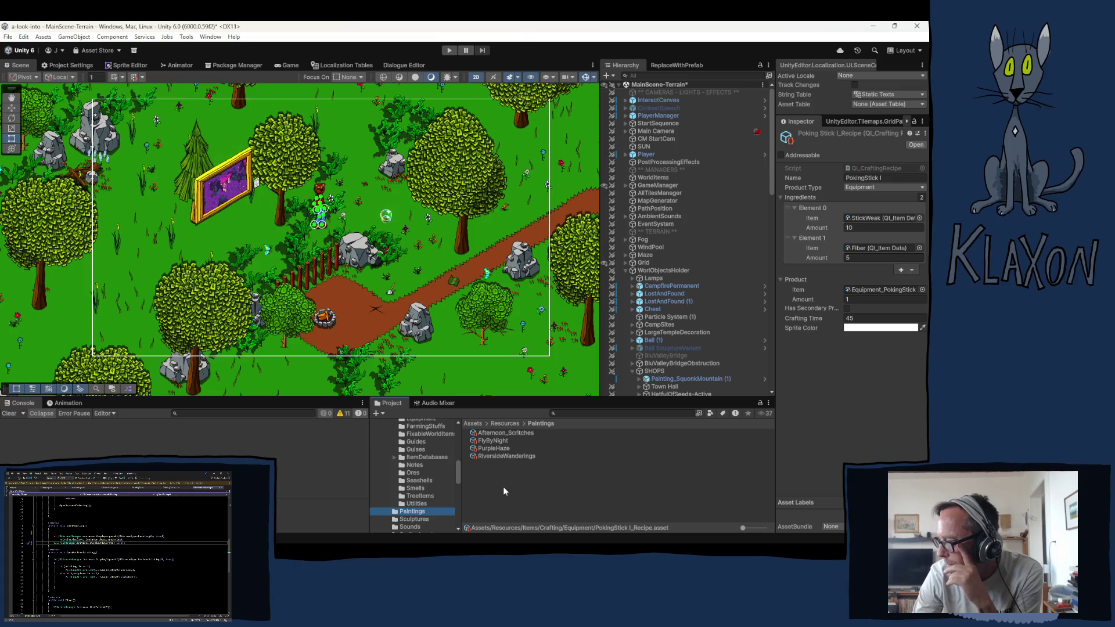
{"action": "left_click", "coordinate": [493, 448]}
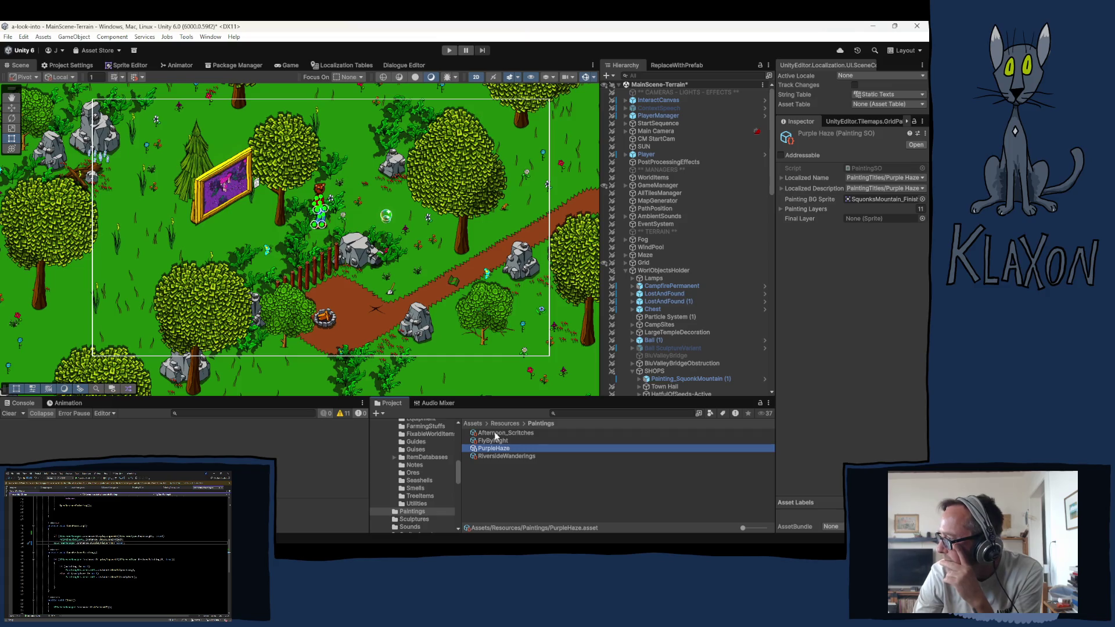
{"action": "left_click", "coordinate": [781, 209]}
{"action": "left_click", "coordinate": [784, 210]}
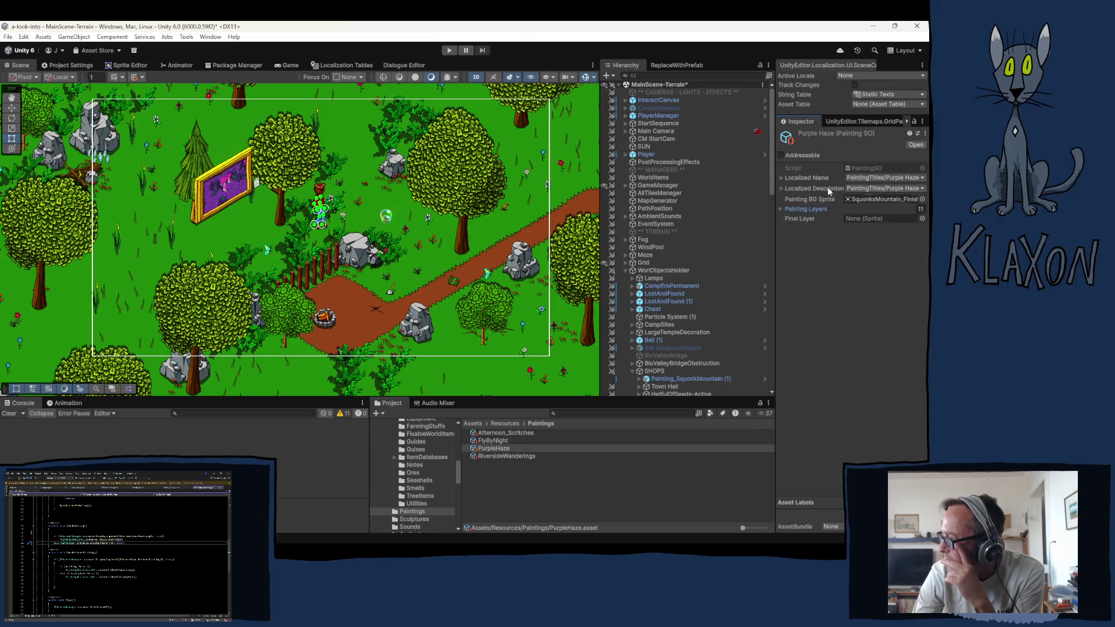
{"action": "double_click", "coordinate": [863, 168]}
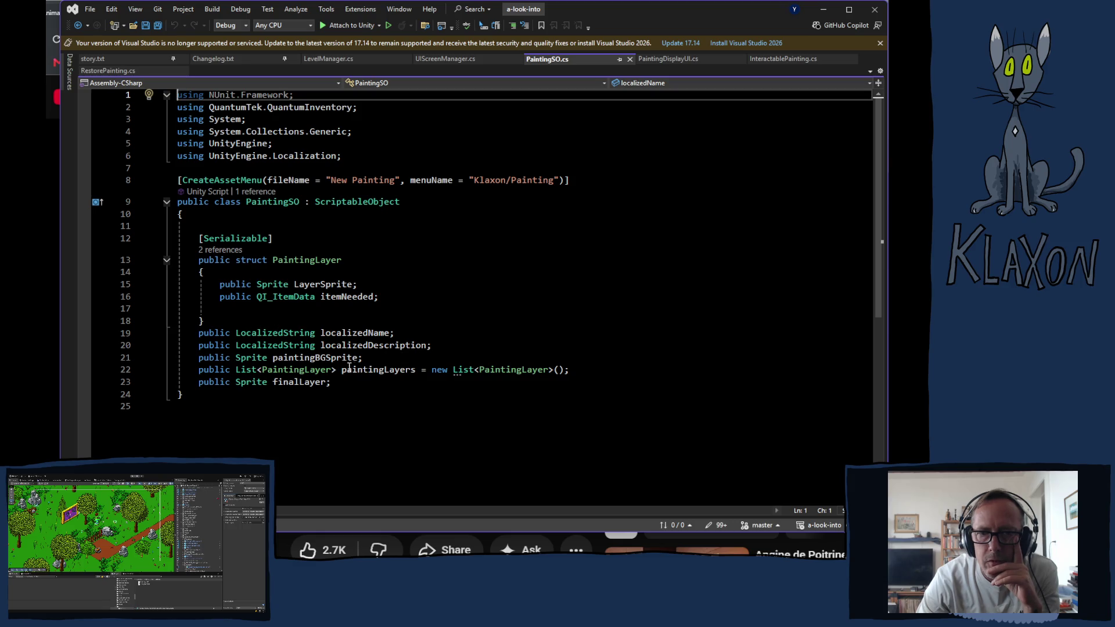
Step: Declare 'public Sprite paintingFrame;' on a new line after finalLayer in PaintingSO and save
{"action": "left_click", "coordinate": [352, 382]}
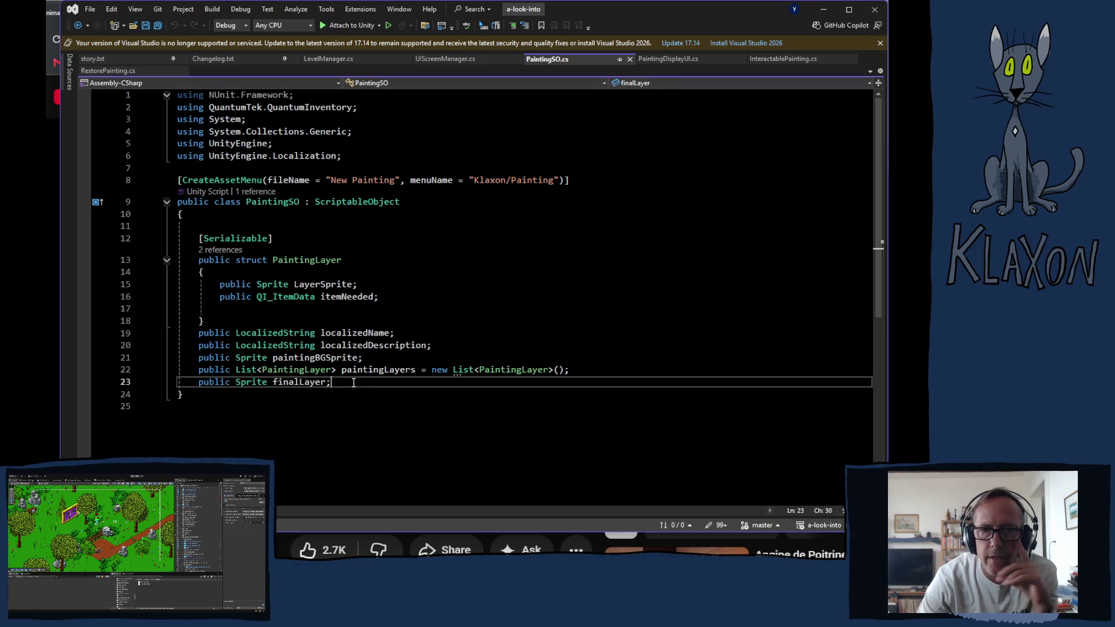
{"action": "key", "text": "Return"}
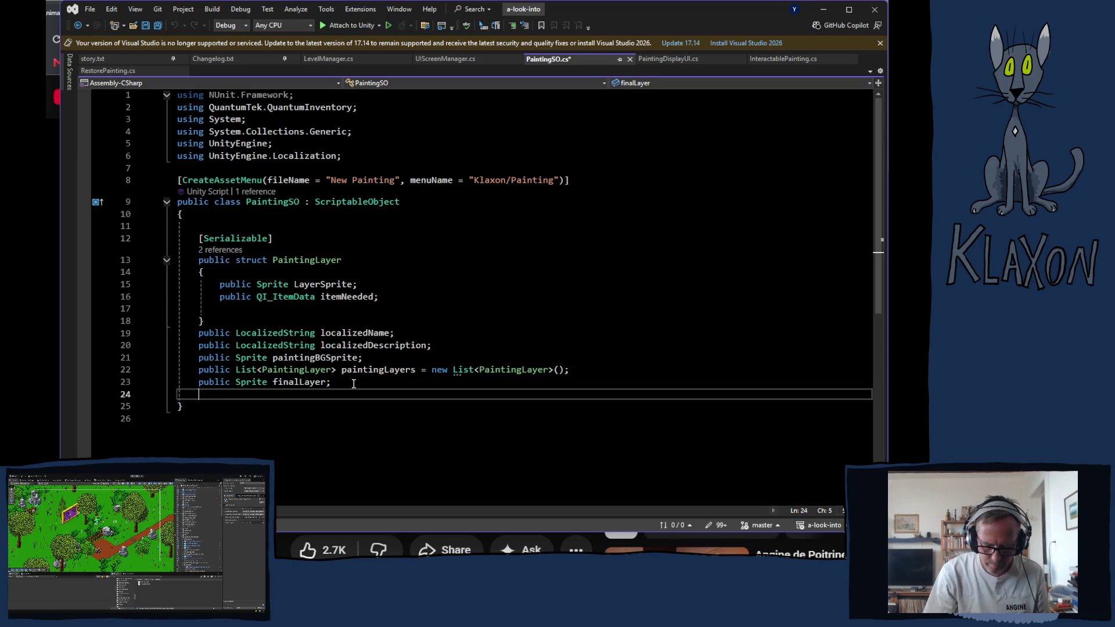
{"action": "type", "text": "publ"}
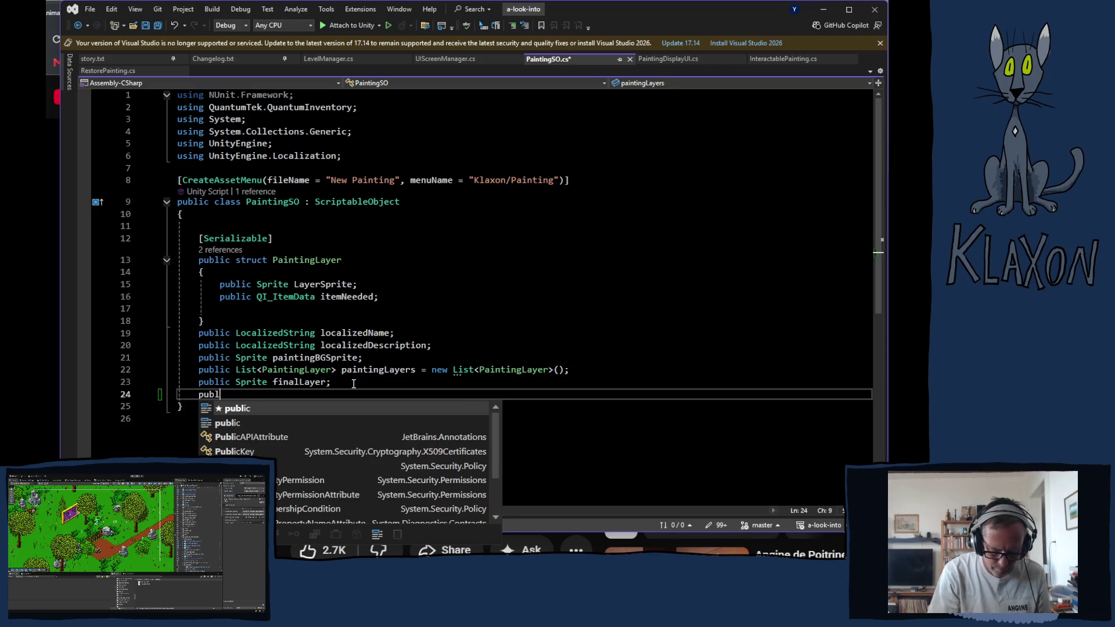
{"action": "type", "text": "ic sprite"}
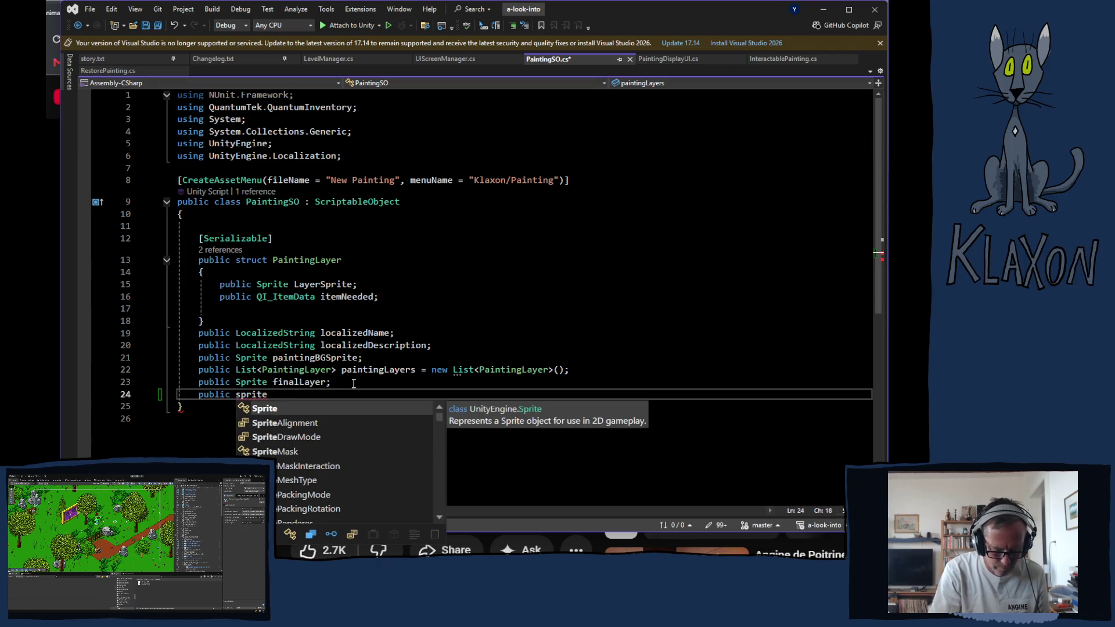
{"action": "type", "text": " F"}
{"action": "key", "text": "BackSpace"}
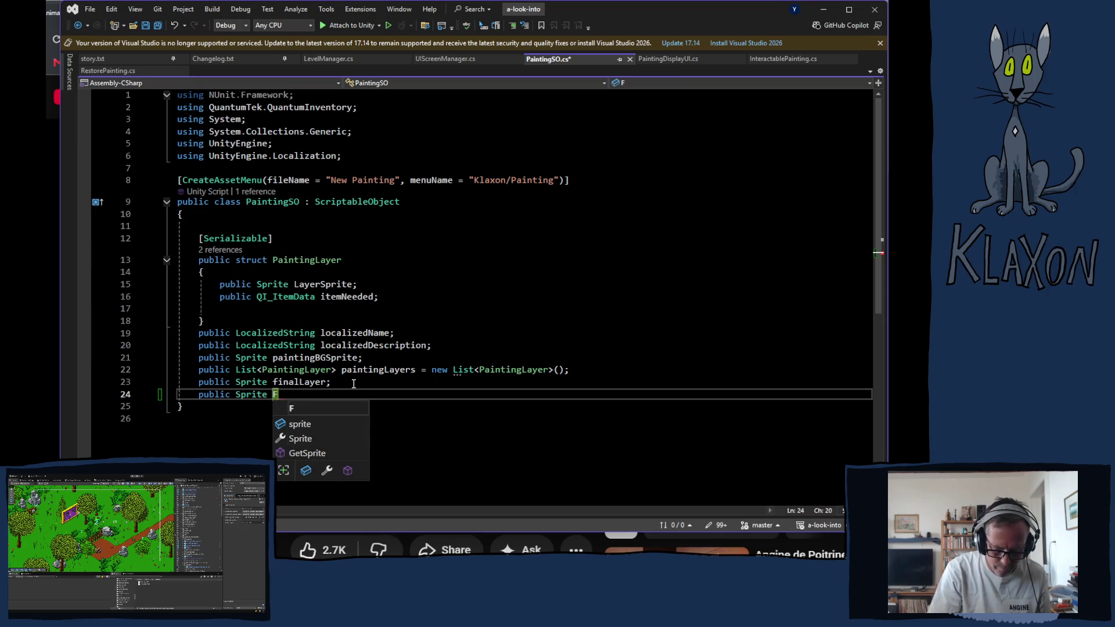
{"action": "type", "text": "p"}
{"action": "type", "text": "ain"}
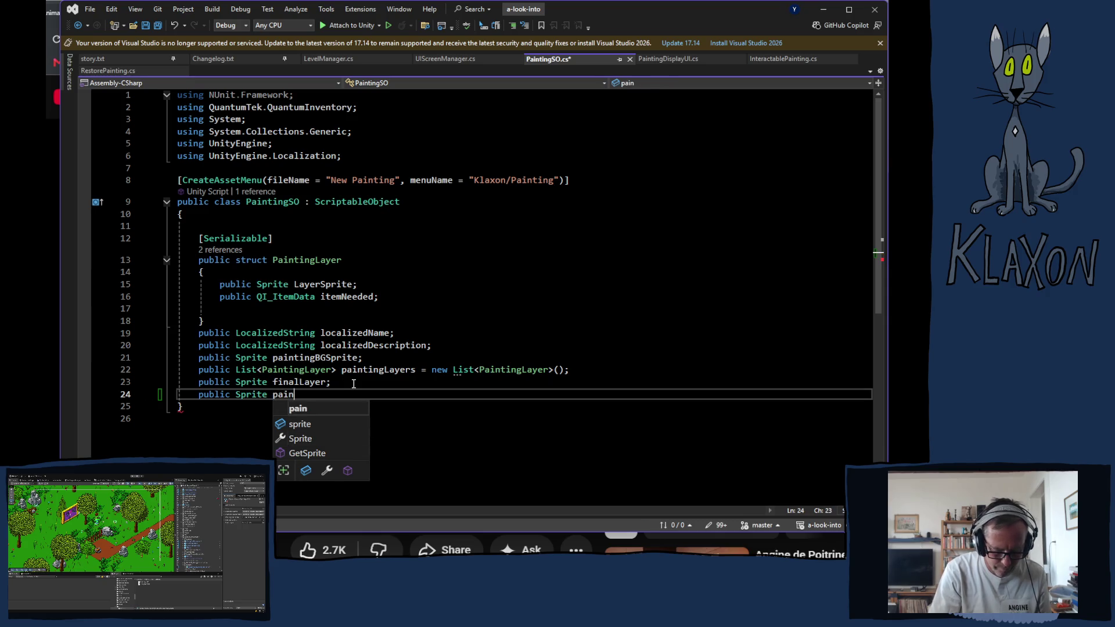
{"action": "type", "text": "tingFrame"}
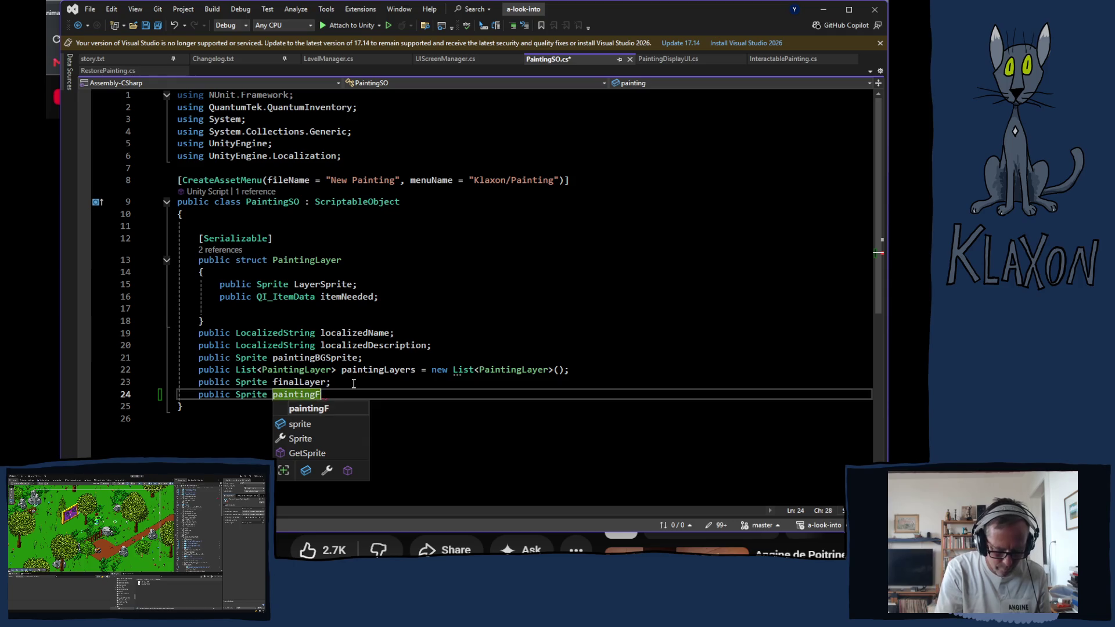
{"action": "key", "text": "Return"}
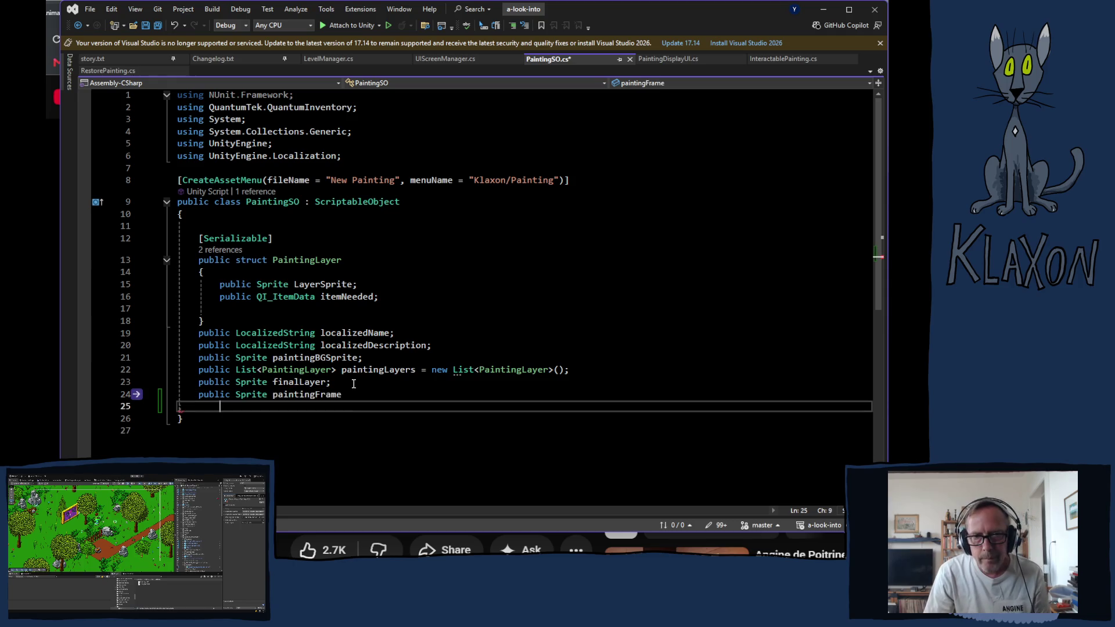
{"action": "key", "text": "BackSpace"}
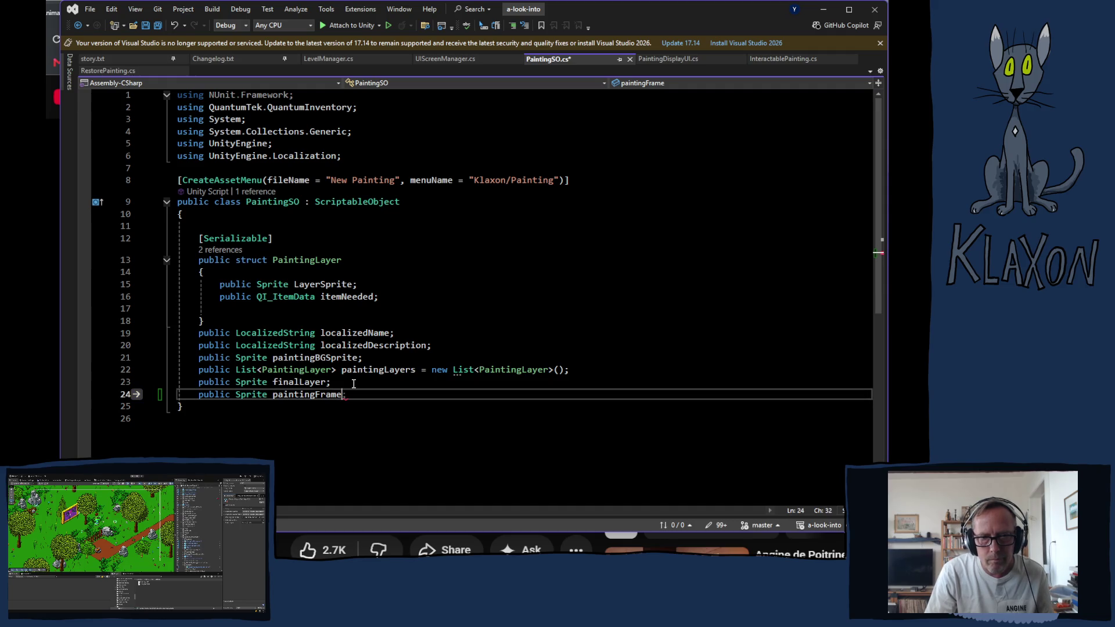
{"action": "type", "text": ";"}
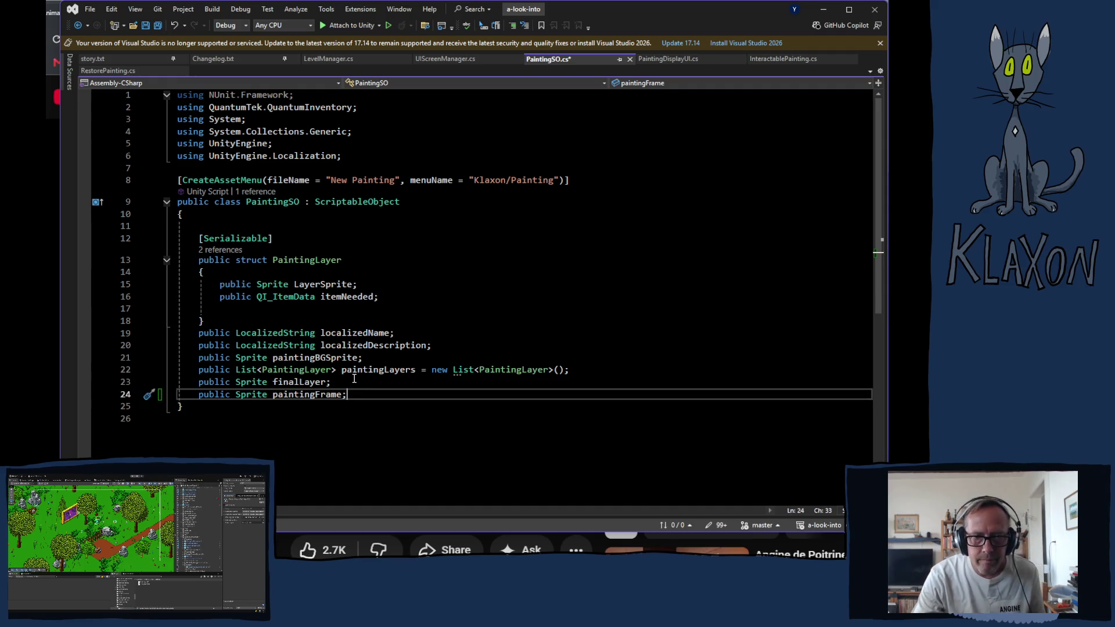
{"action": "key", "text": "ctrl+s"}
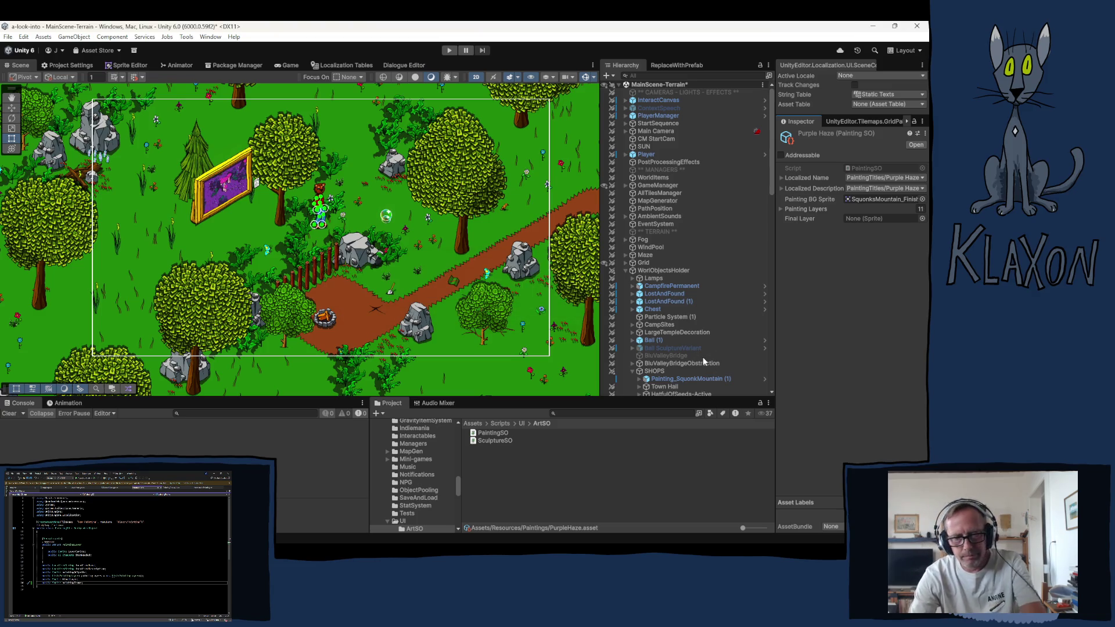
Step: Select Painting_AfternoonScritches in the Hierarchy and follow its painting reference to the Afternoon_Scritches asset
{"action": "scroll", "coordinate": [695, 351], "scroll_direction": "down", "scroll_amount": 5}
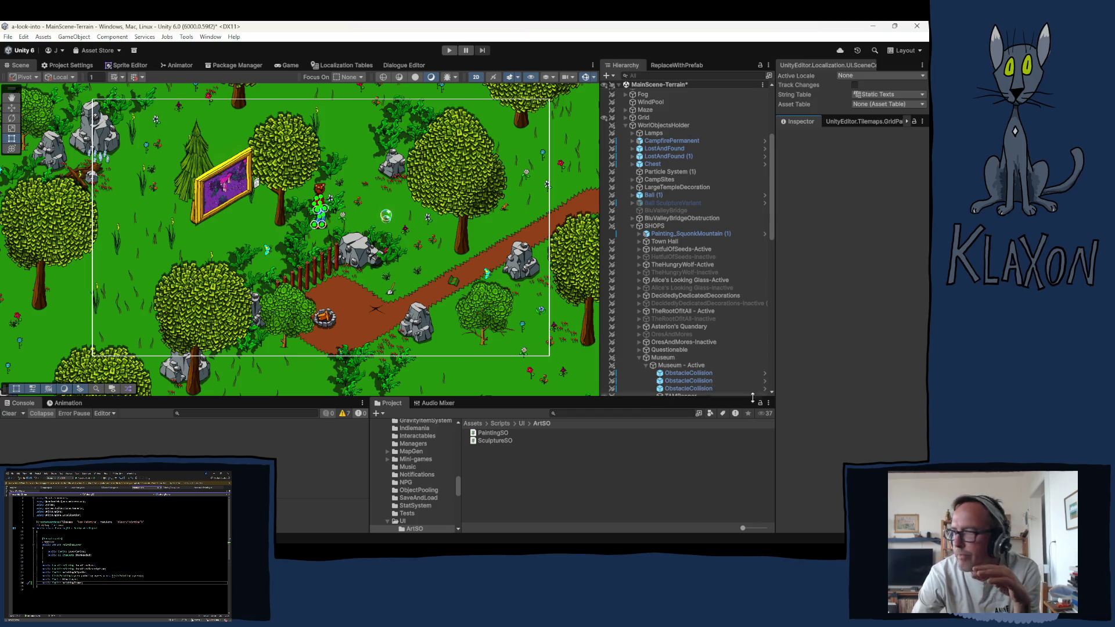
{"action": "scroll", "coordinate": [674, 364], "scroll_direction": "down", "scroll_amount": 5}
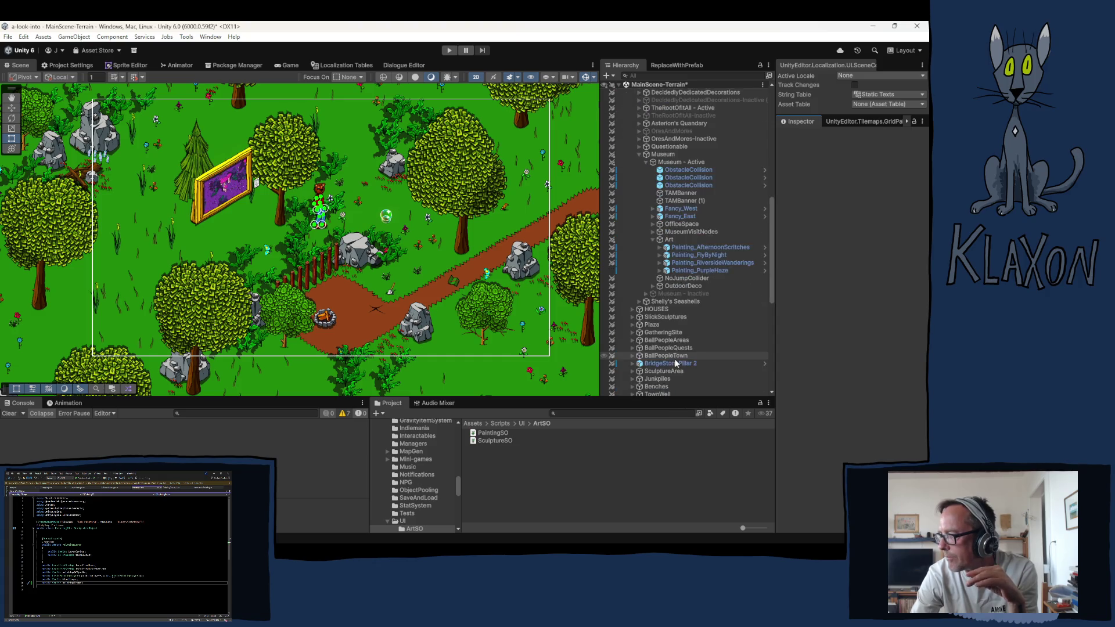
{"action": "left_click", "coordinate": [696, 247]}
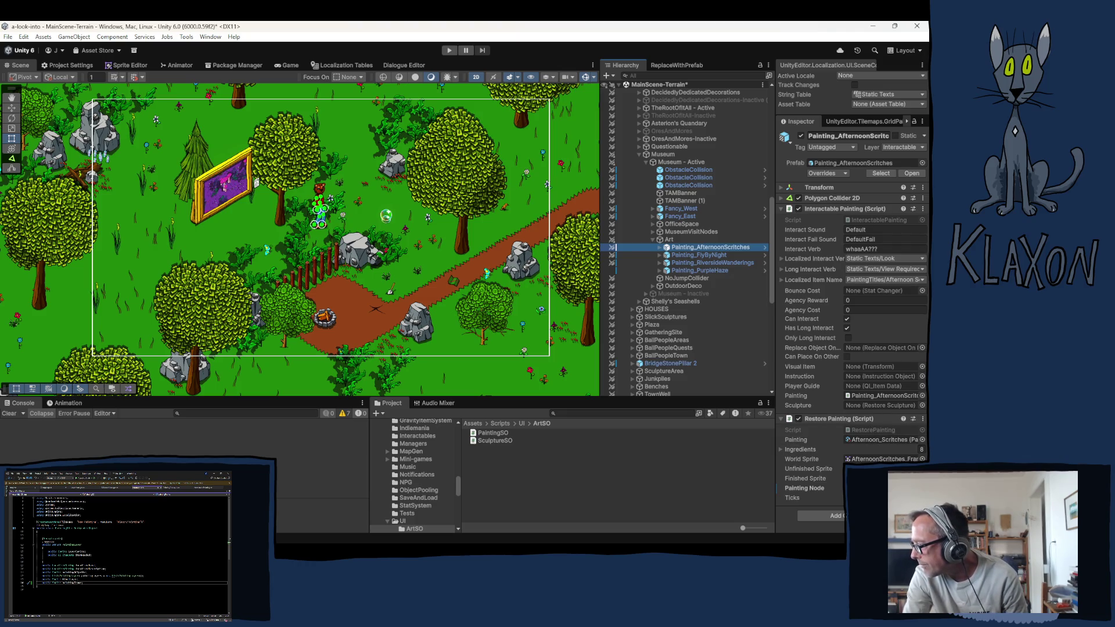
{"action": "left_click", "coordinate": [864, 437]}
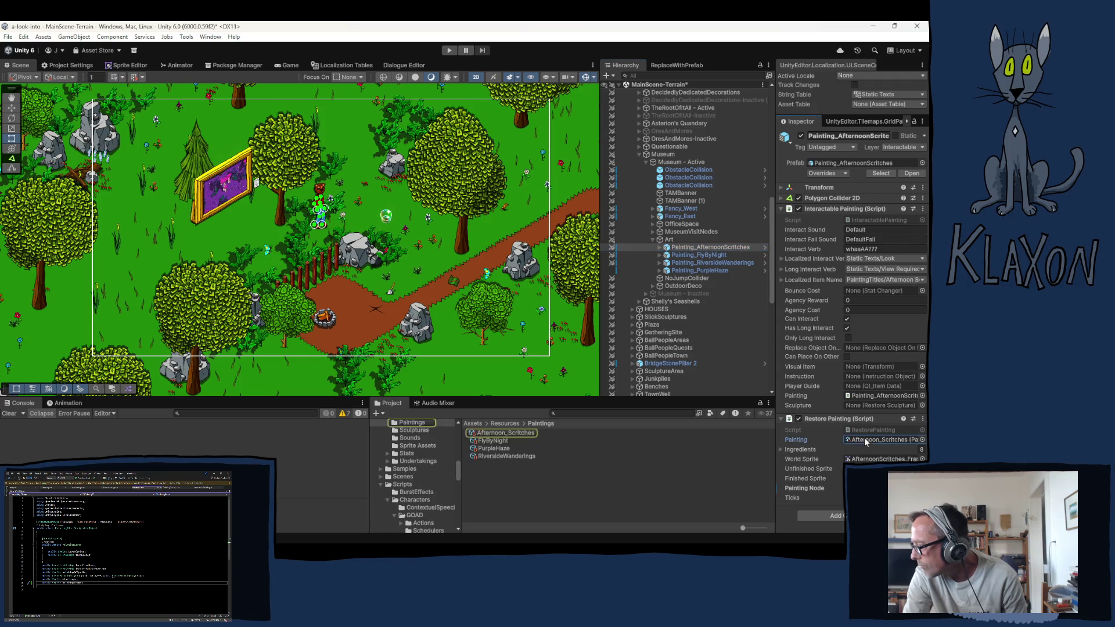
{"action": "left_click", "coordinate": [496, 432]}
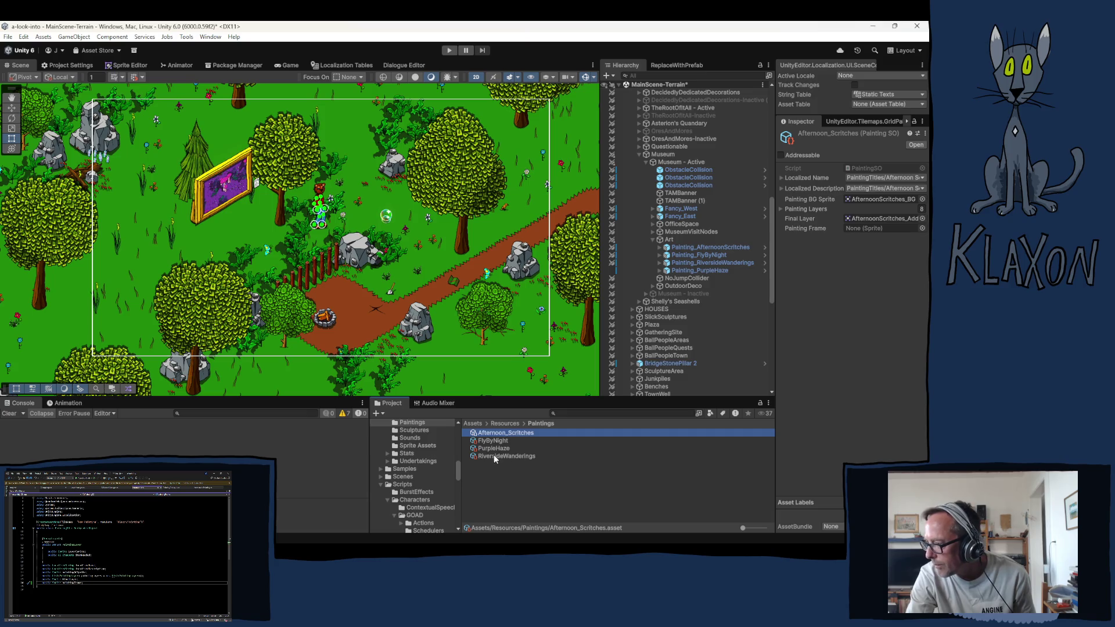
Step: Select all four painting assets, lock the Inspector, and drag the Frame sprite onto Painting Frame
{"action": "left_click", "coordinate": [491, 456], "text": "shift"}
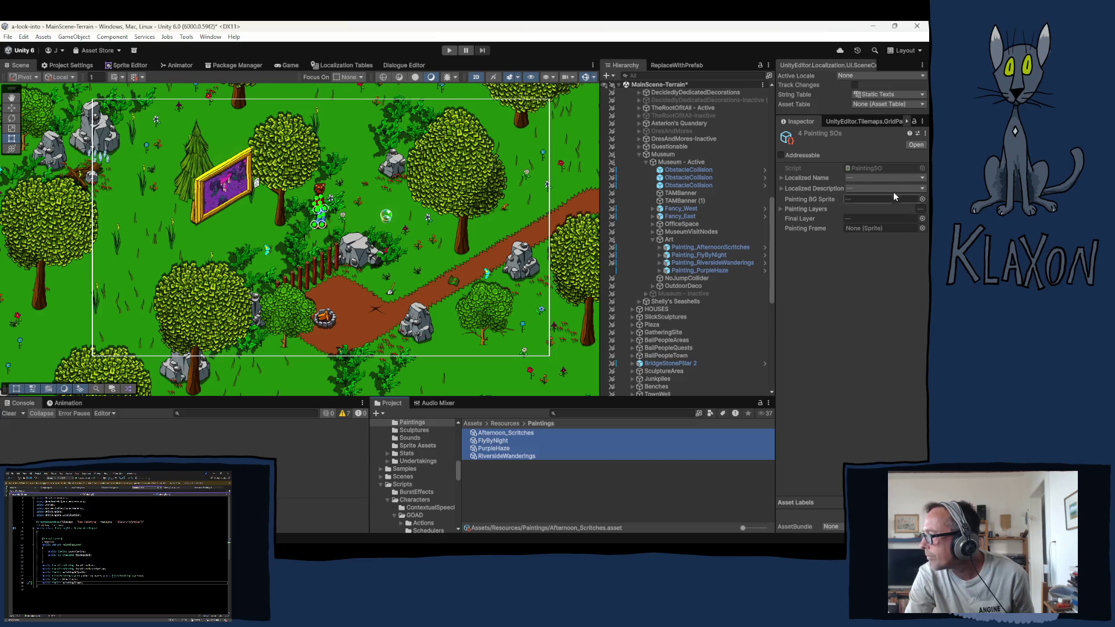
{"action": "left_click", "coordinate": [915, 122]}
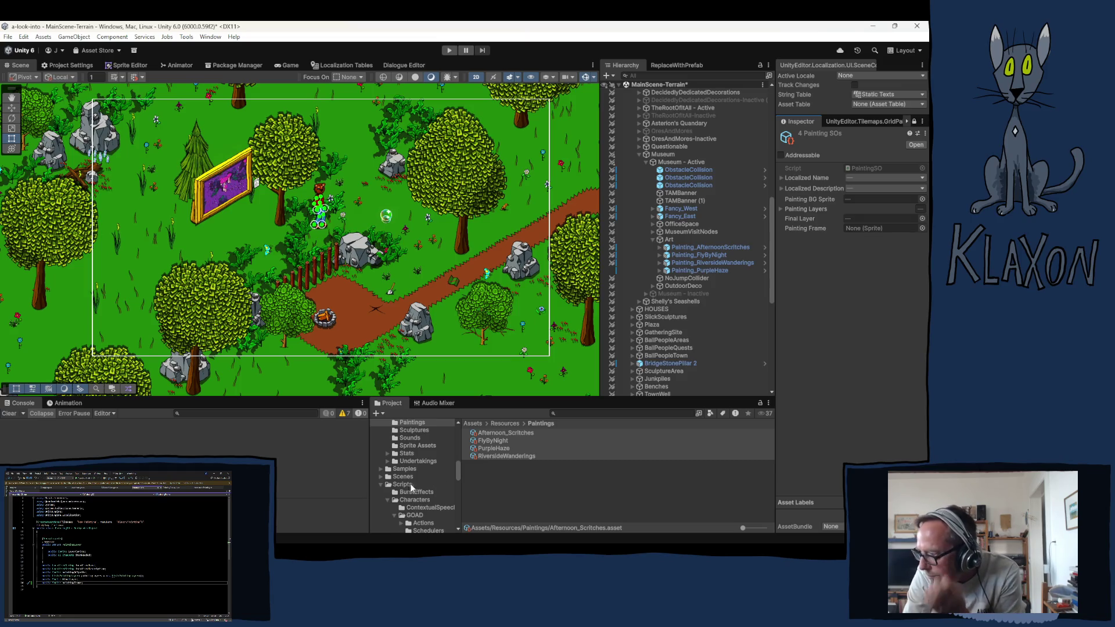
{"action": "scroll", "coordinate": [413, 480], "scroll_direction": "down", "scroll_amount": 2}
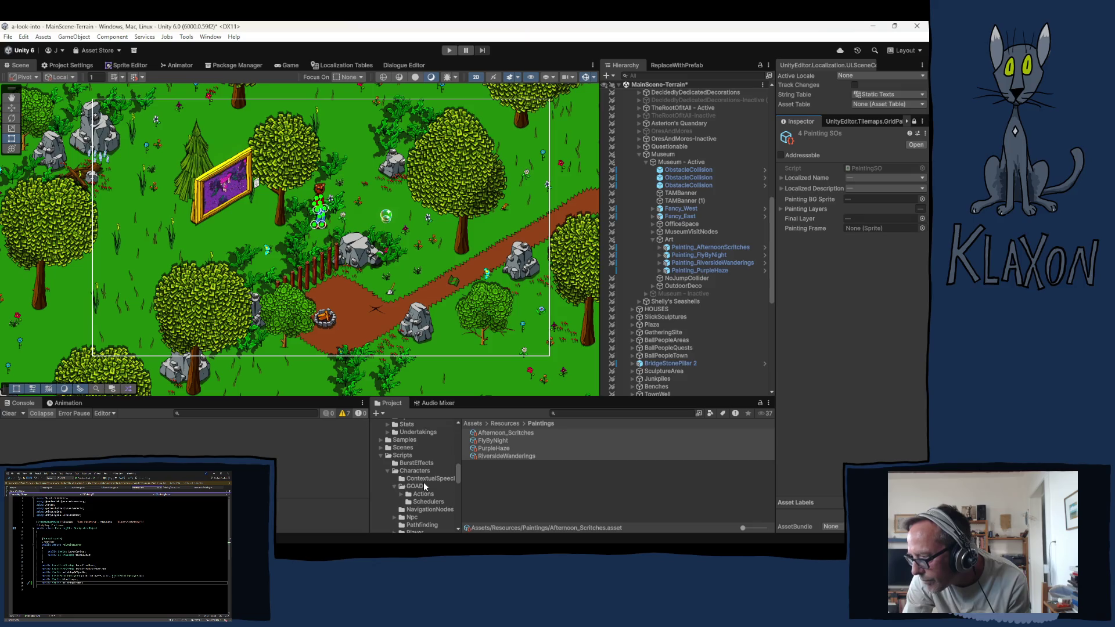
{"action": "left_click", "coordinate": [381, 455]}
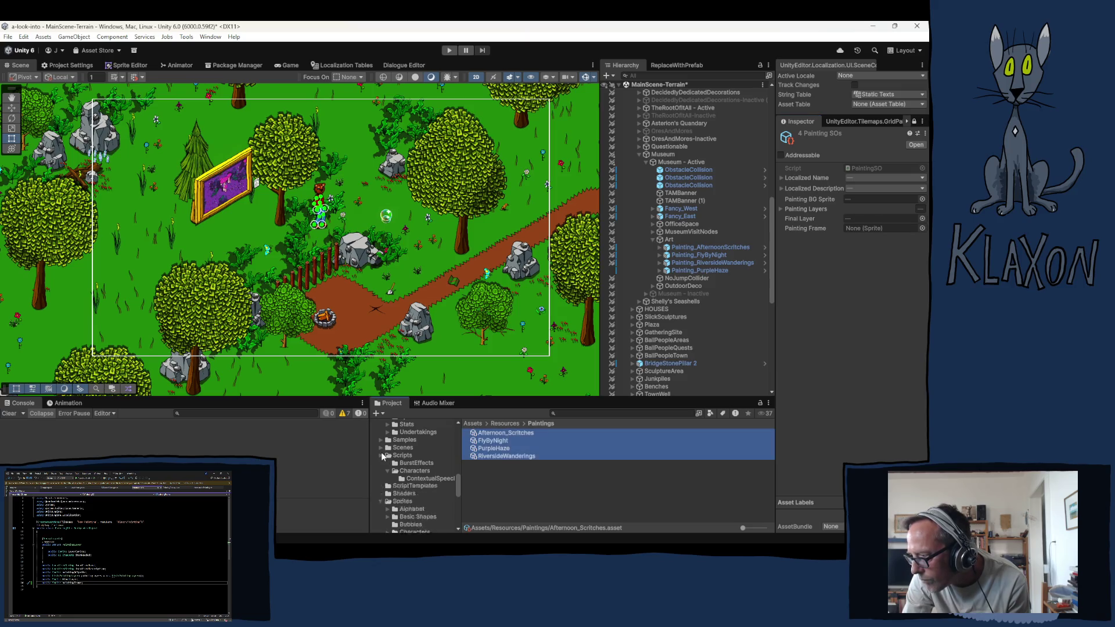
{"action": "scroll", "coordinate": [401, 478], "scroll_direction": "down", "scroll_amount": 5}
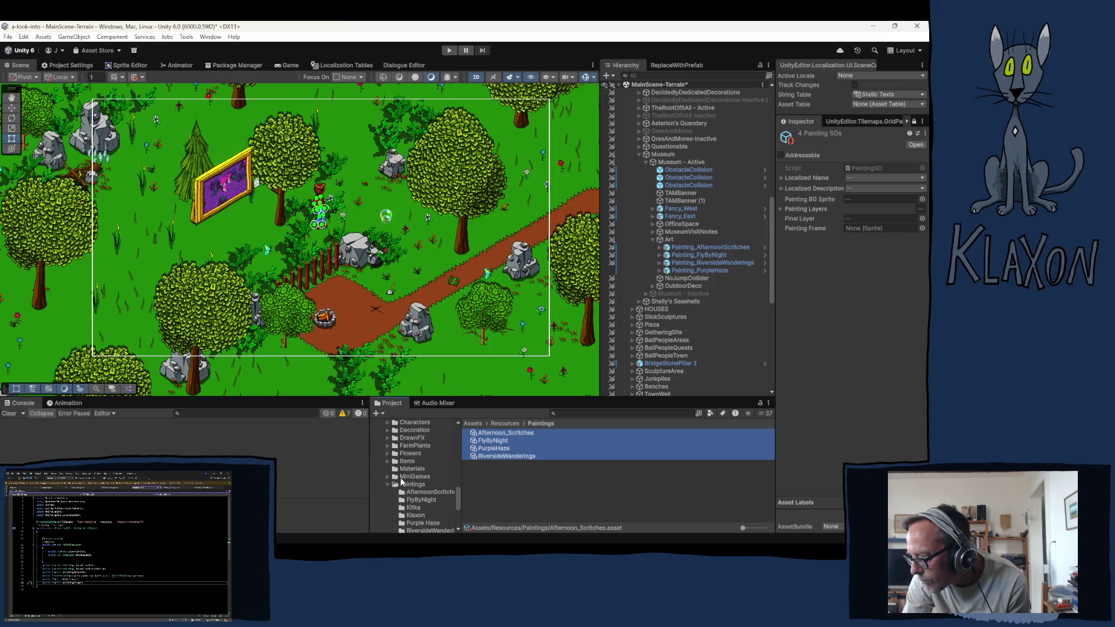
{"action": "scroll", "coordinate": [407, 493], "scroll_direction": "down", "scroll_amount": 2}
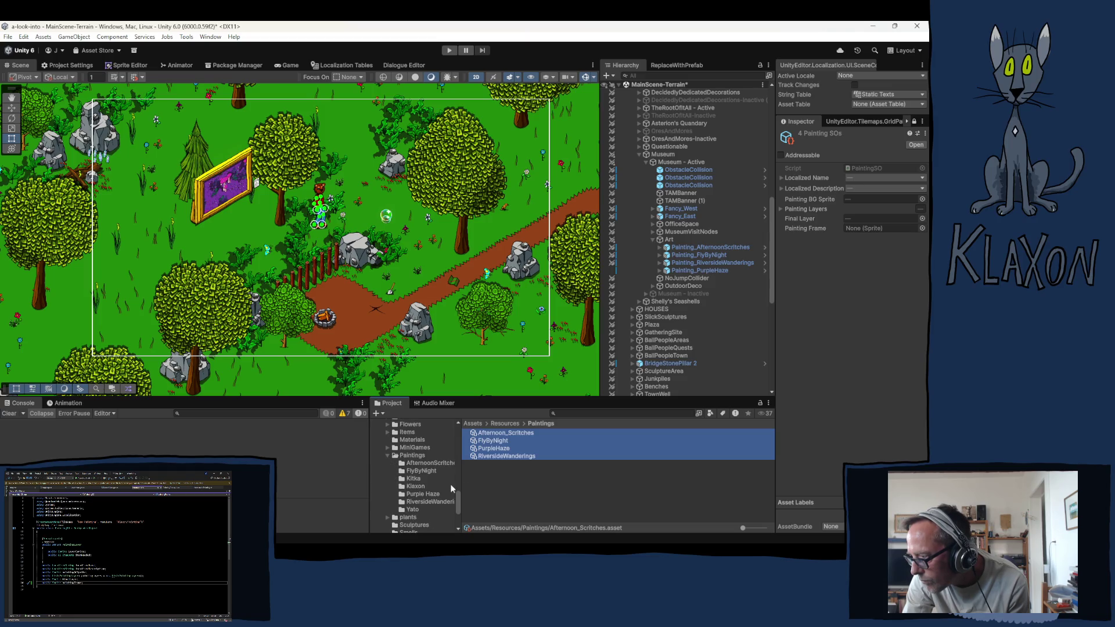
{"action": "left_click", "coordinate": [411, 457]}
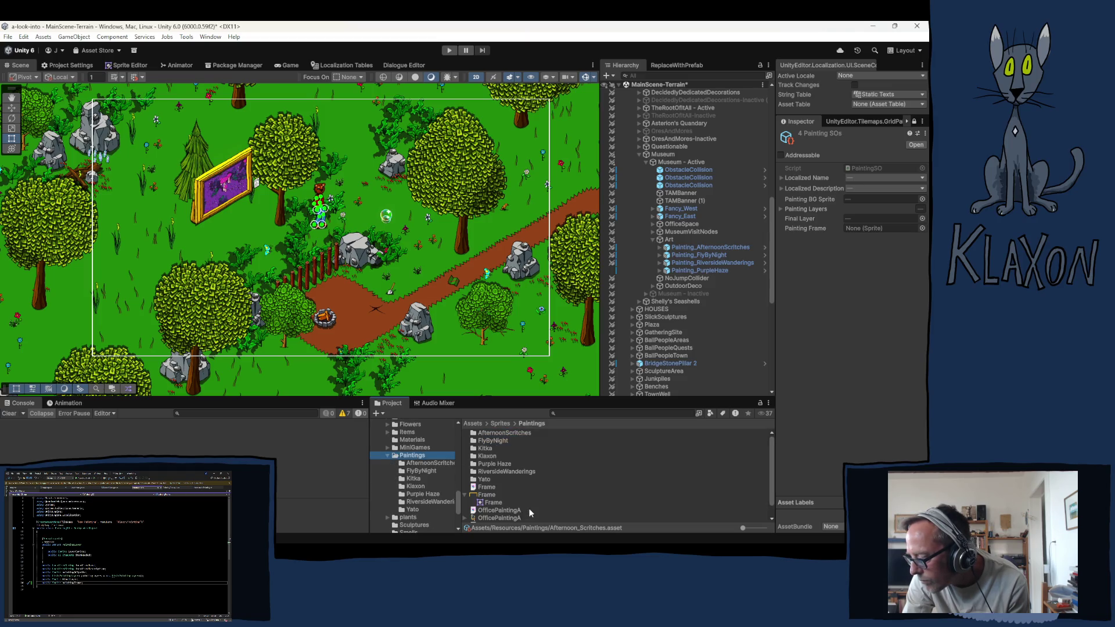
{"action": "mouse_move", "coordinate": [489, 494]}
{"action": "left_mouse_down"}
{"action": "mouse_move", "coordinate": [610, 360]}
{"action": "mouse_move", "coordinate": [861, 232]}
{"action": "left_mouse_up"}
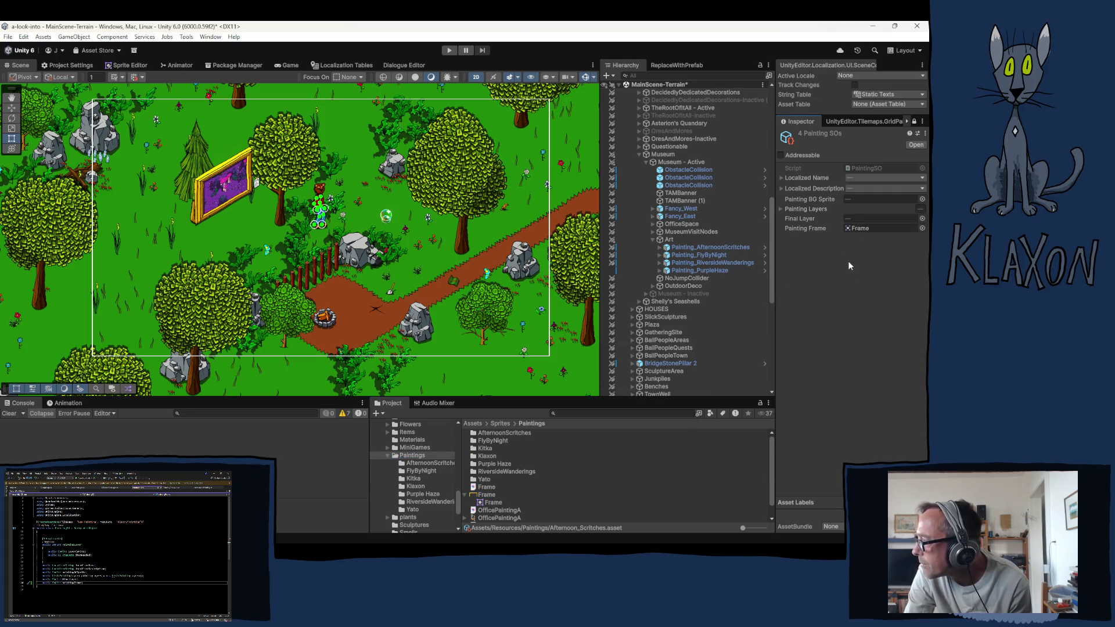
{"action": "left_click", "coordinate": [914, 122]}
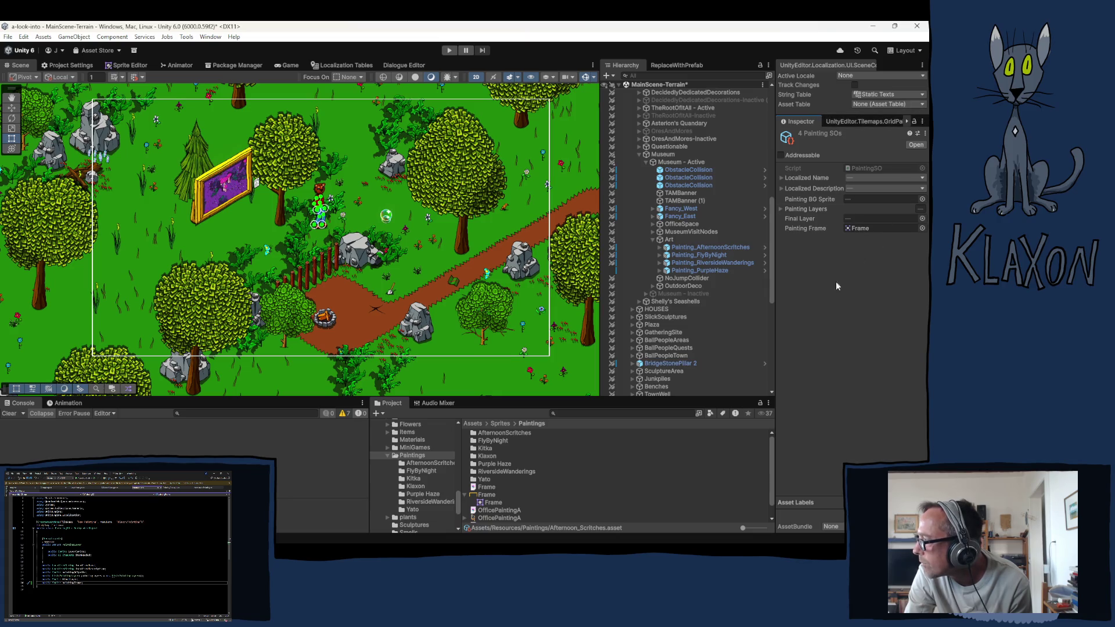
Step: Verify Painting Frame on the RiversideWanderings, PurpleHaze, FlyByNight and Afternoon_Scritches assets
{"action": "left_click", "coordinate": [699, 270]}
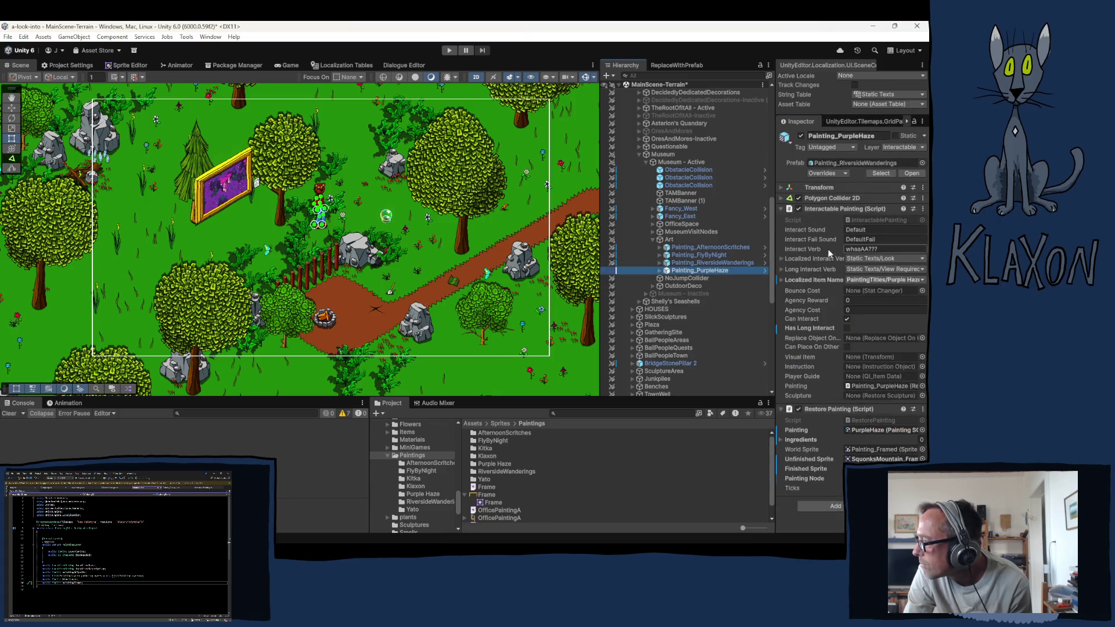
{"action": "left_click", "coordinate": [853, 430]}
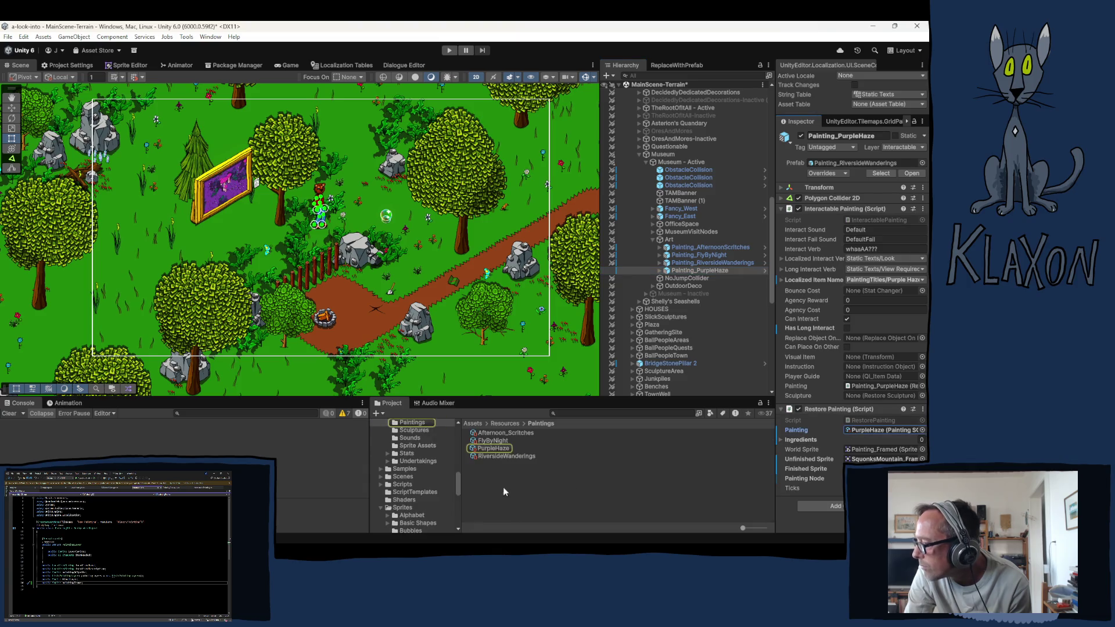
{"action": "left_click", "coordinate": [494, 454]}
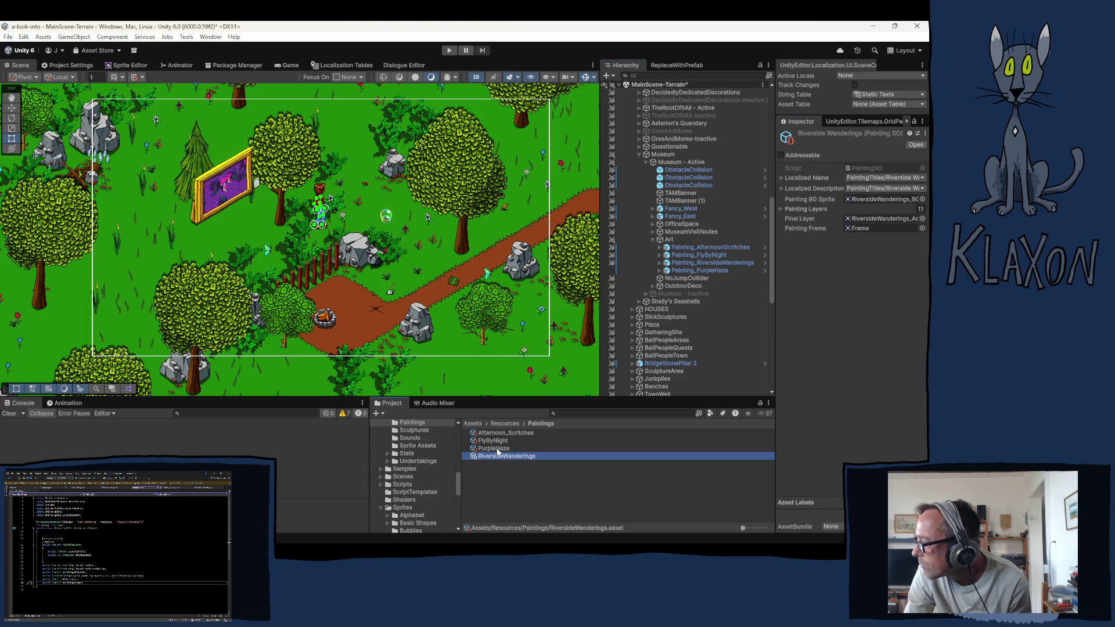
{"action": "left_click", "coordinate": [494, 448]}
{"action": "left_click", "coordinate": [491, 441]}
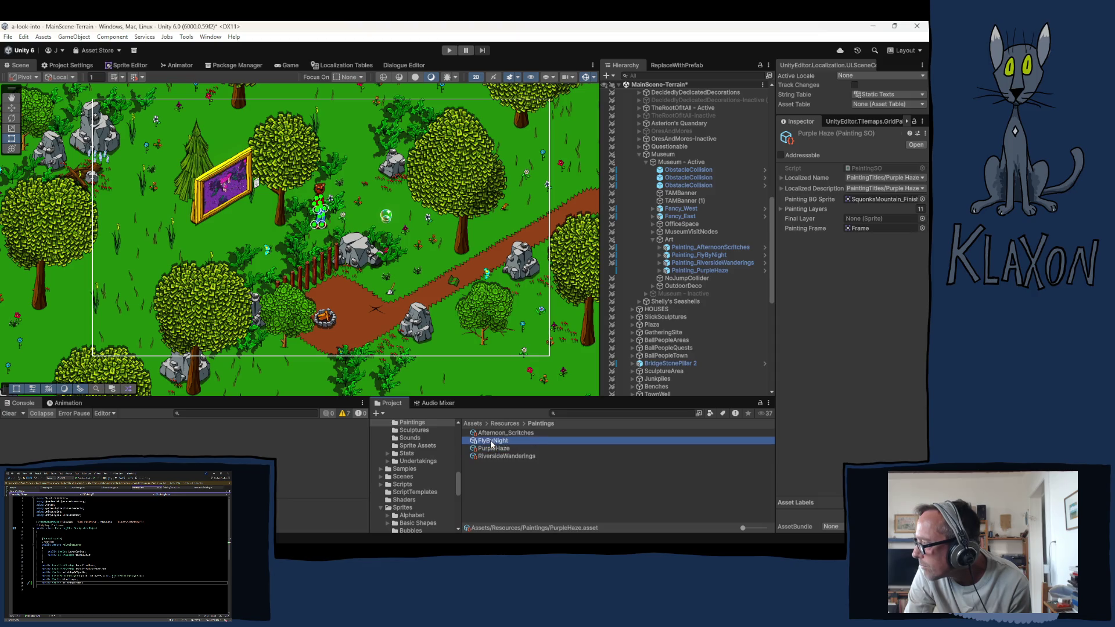
{"action": "left_click", "coordinate": [500, 433]}
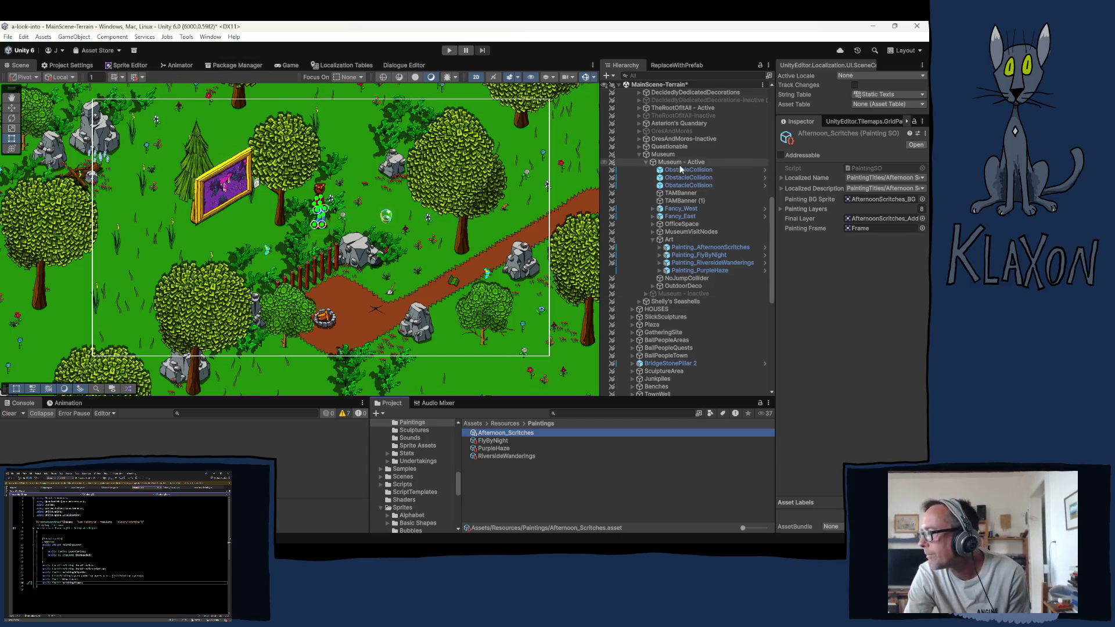
Step: Select UI-Paintings under GameManager, collapse Canvas and Canvas Scaler, and open the PaintingDisplayUI script
{"action": "scroll", "coordinate": [691, 290], "scroll_direction": "up", "scroll_amount": 10}
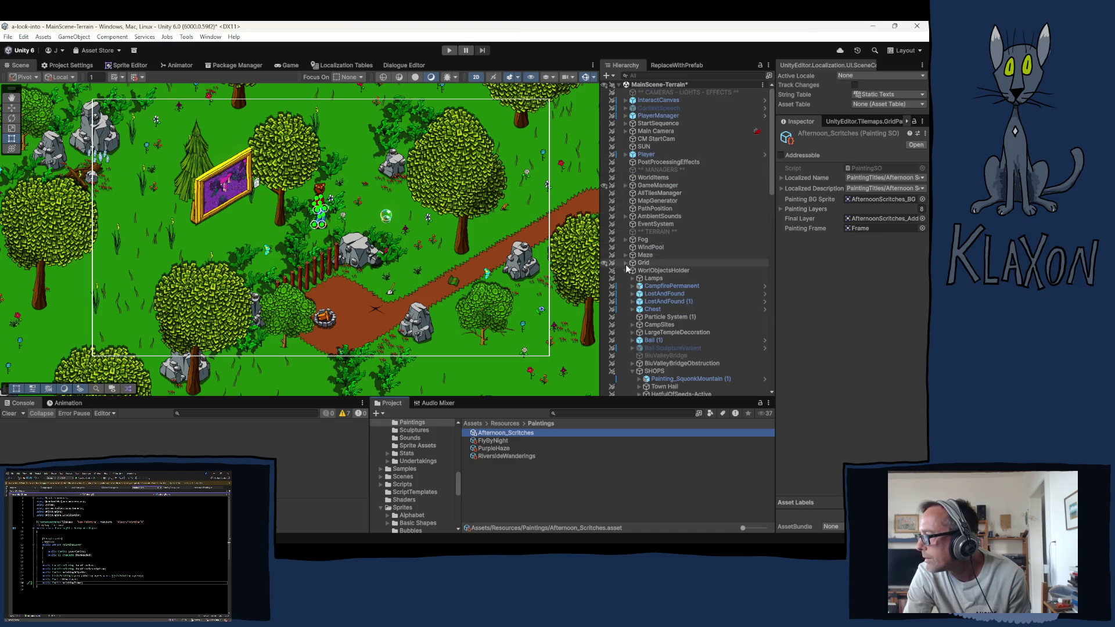
{"action": "left_click", "coordinate": [626, 185]}
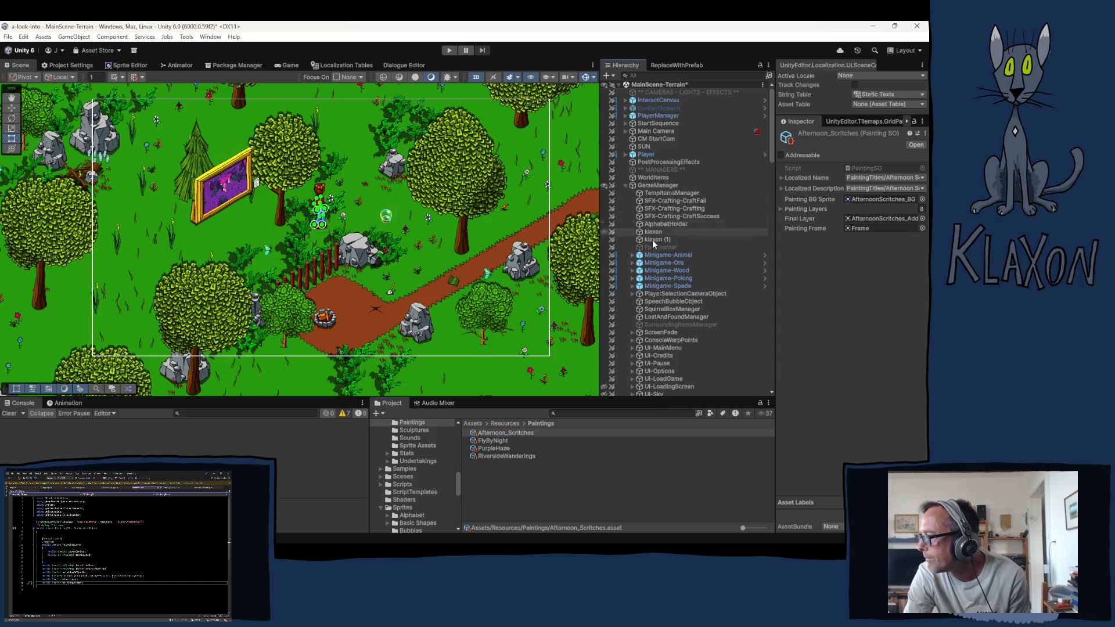
{"action": "scroll", "coordinate": [673, 260], "scroll_direction": "down", "scroll_amount": 10}
{"action": "scroll", "coordinate": [674, 264], "scroll_direction": "down", "scroll_amount": 2}
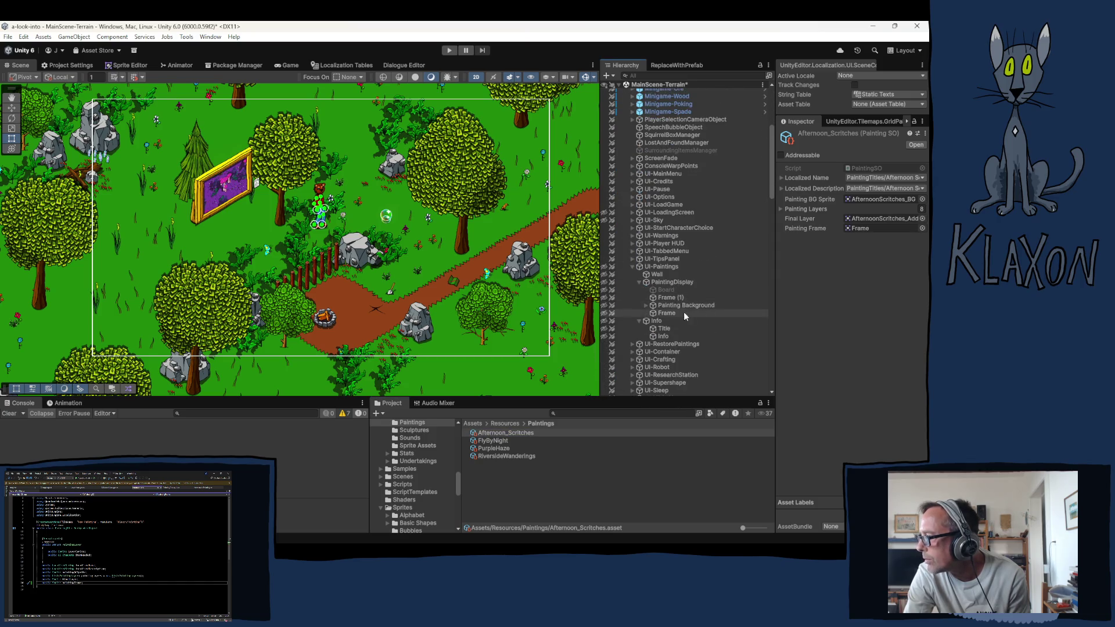
{"action": "left_click", "coordinate": [661, 267]}
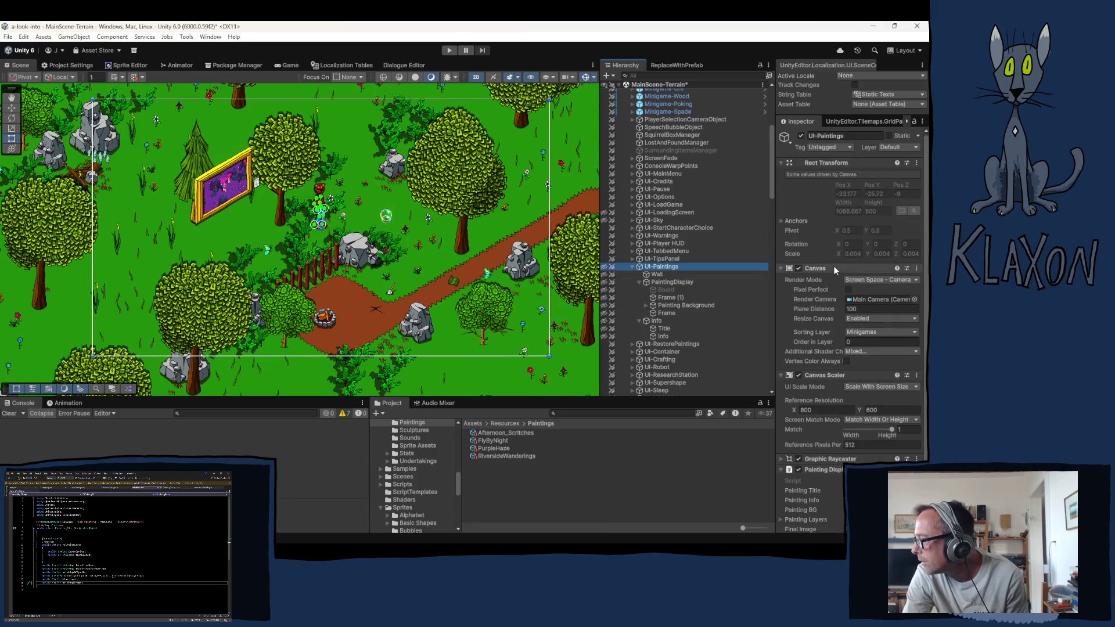
{"action": "left_click", "coordinate": [834, 269]}
{"action": "left_click", "coordinate": [818, 280]}
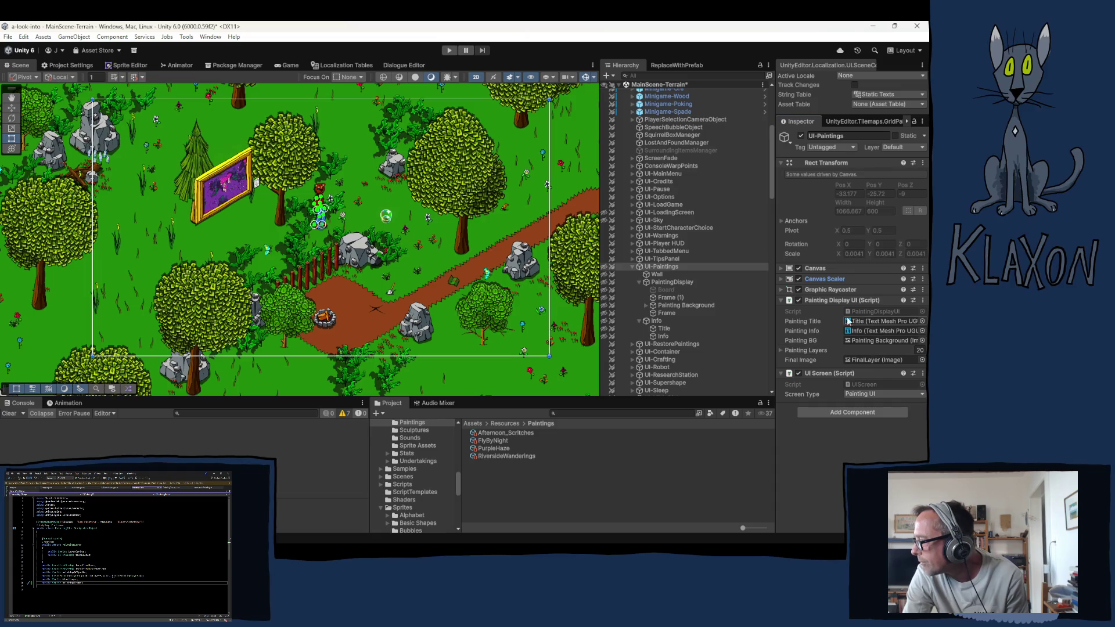
{"action": "double_click", "coordinate": [864, 309]}
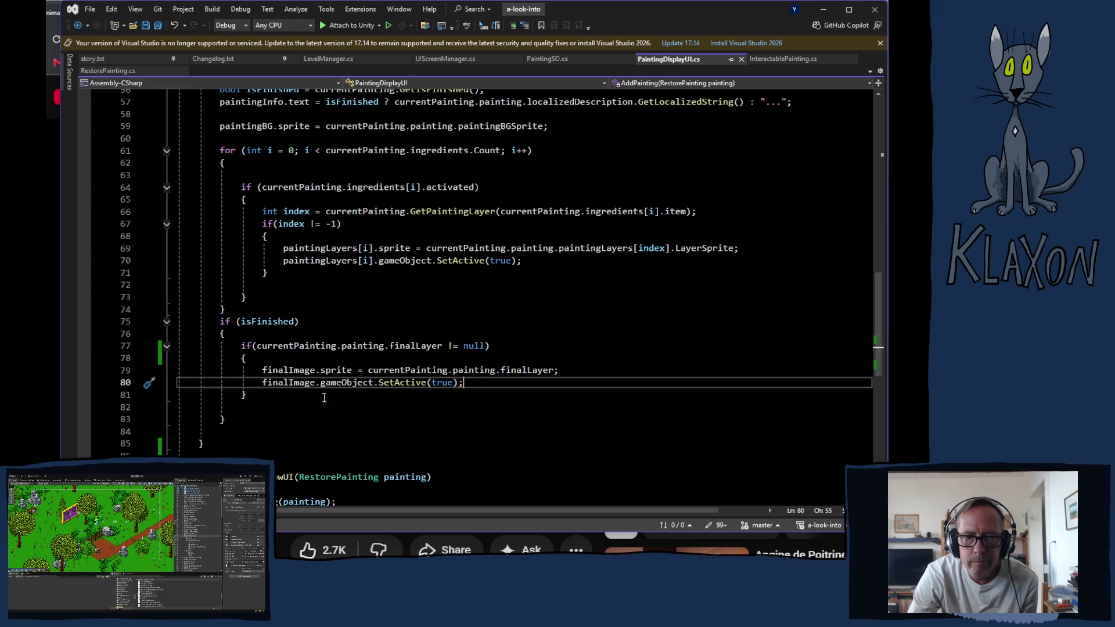
Step: Duplicate the finalImage Image field declaration and rename the copy paintingFrame
{"action": "scroll", "coordinate": [348, 395], "scroll_direction": "up", "scroll_amount": 17}
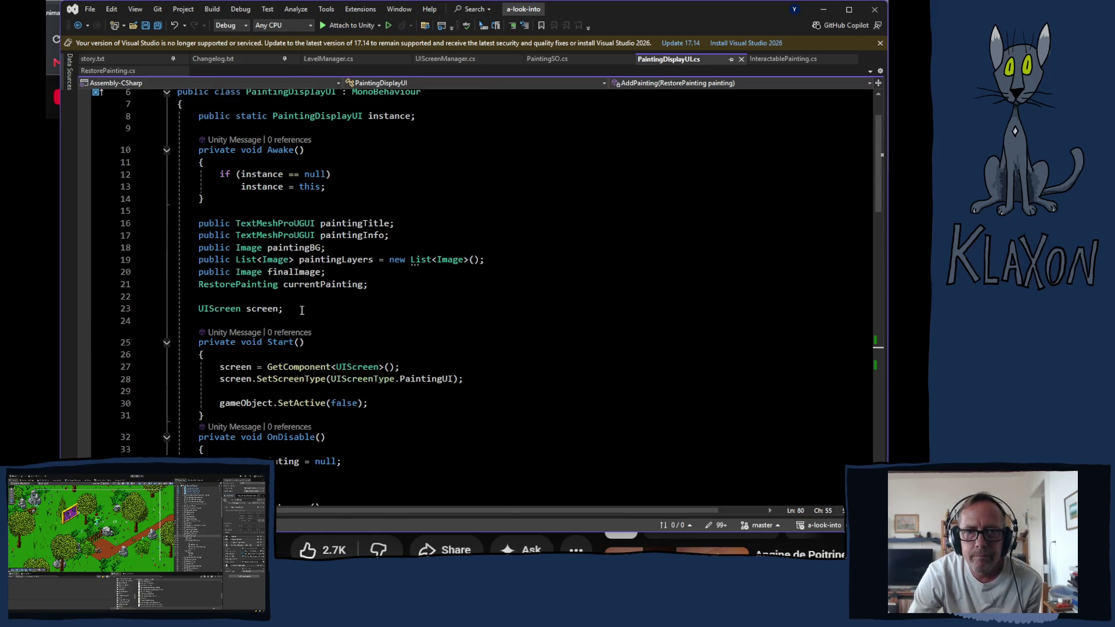
{"action": "mouse_move", "coordinate": [204, 271]}
{"action": "left_mouse_down"}
{"action": "mouse_move", "coordinate": [324, 270]}
{"action": "mouse_move", "coordinate": [199, 278]}
{"action": "left_mouse_up"}
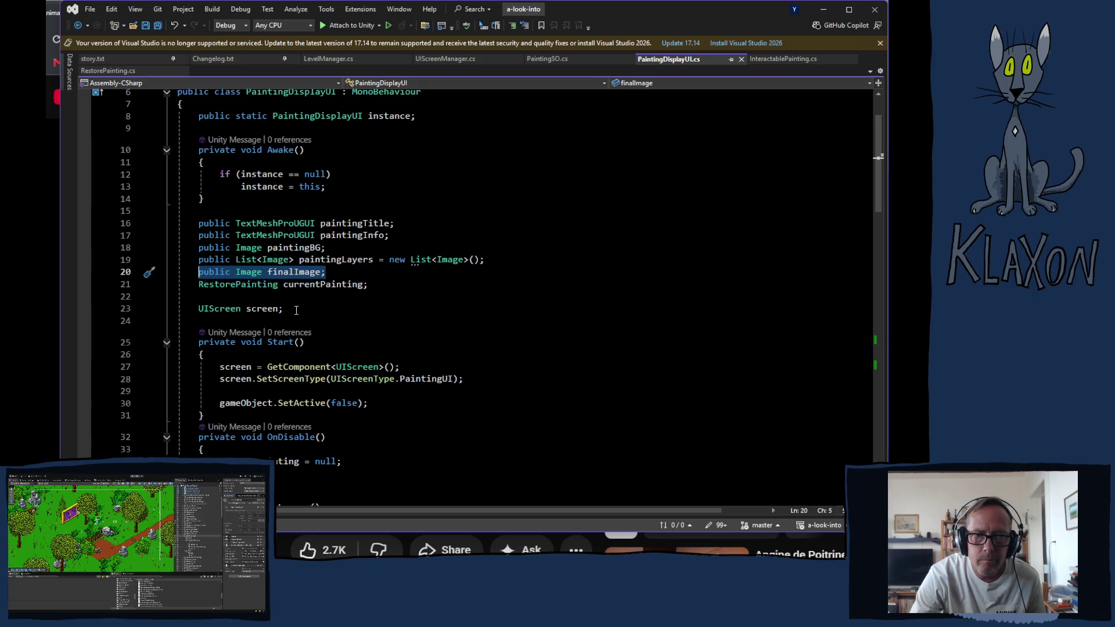
{"action": "left_click", "coordinate": [280, 297]}
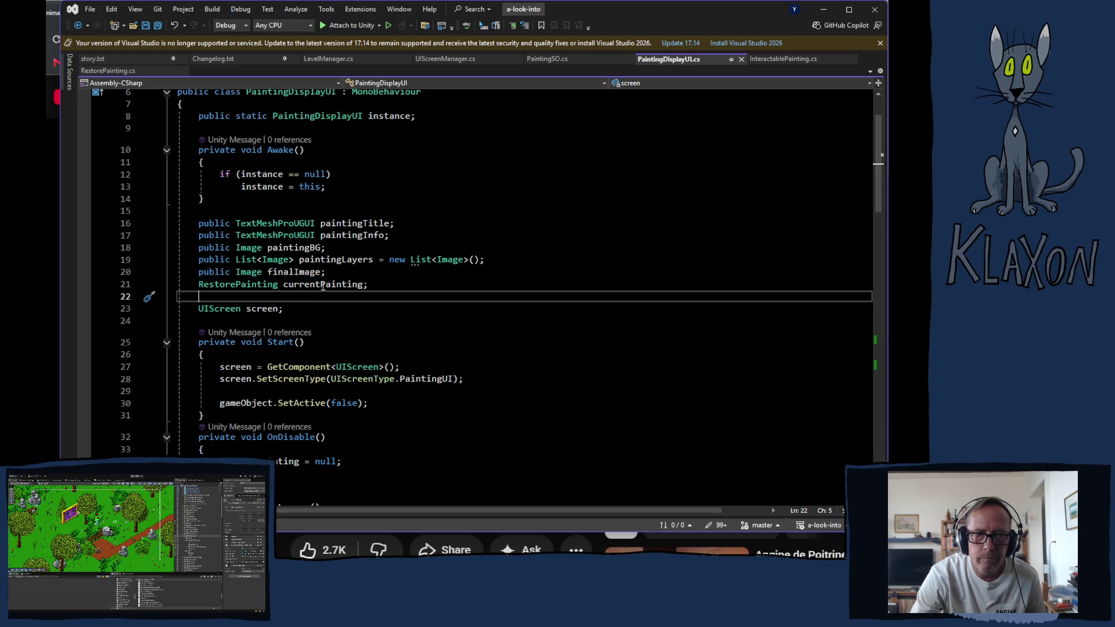
{"action": "left_click", "coordinate": [351, 271]}
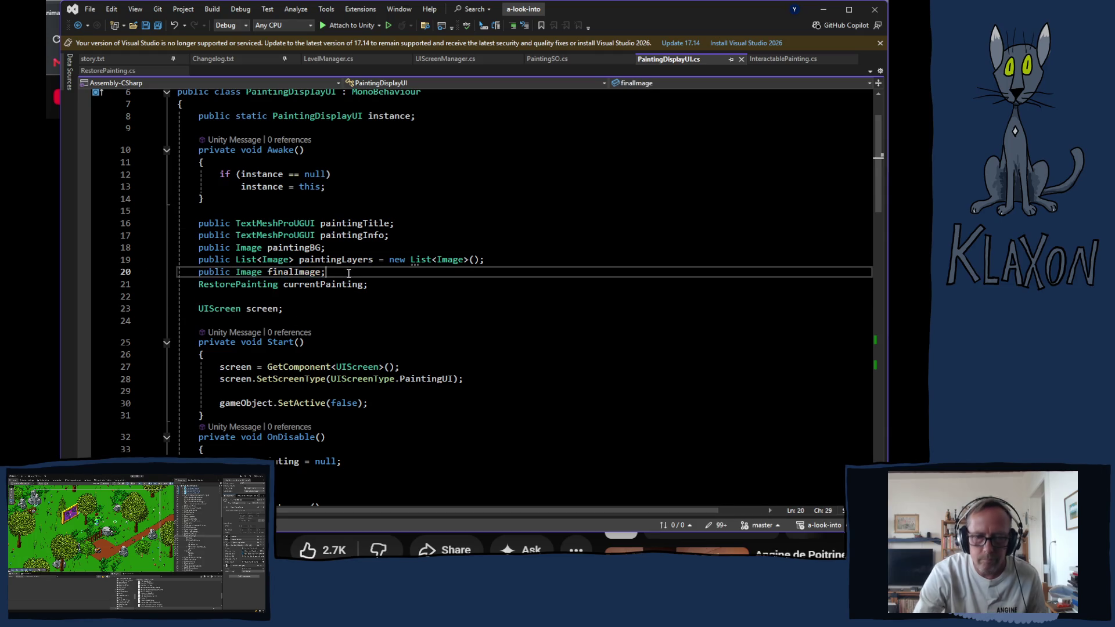
{"action": "key", "text": "ctrl+d"}
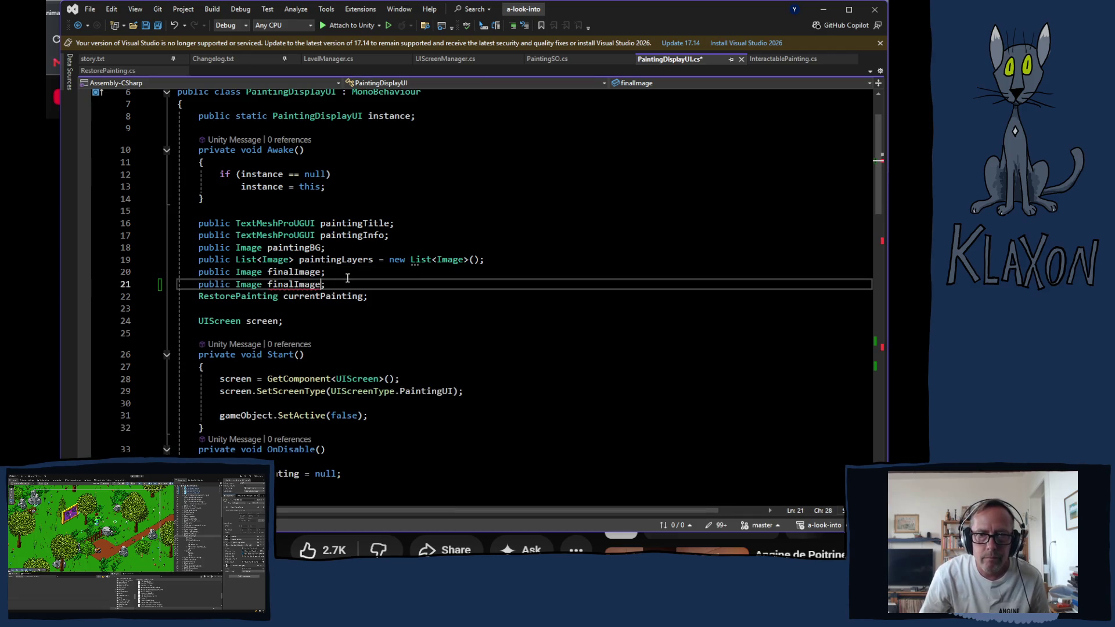
{"action": "key", "text": "ctrl+shift+Left"}
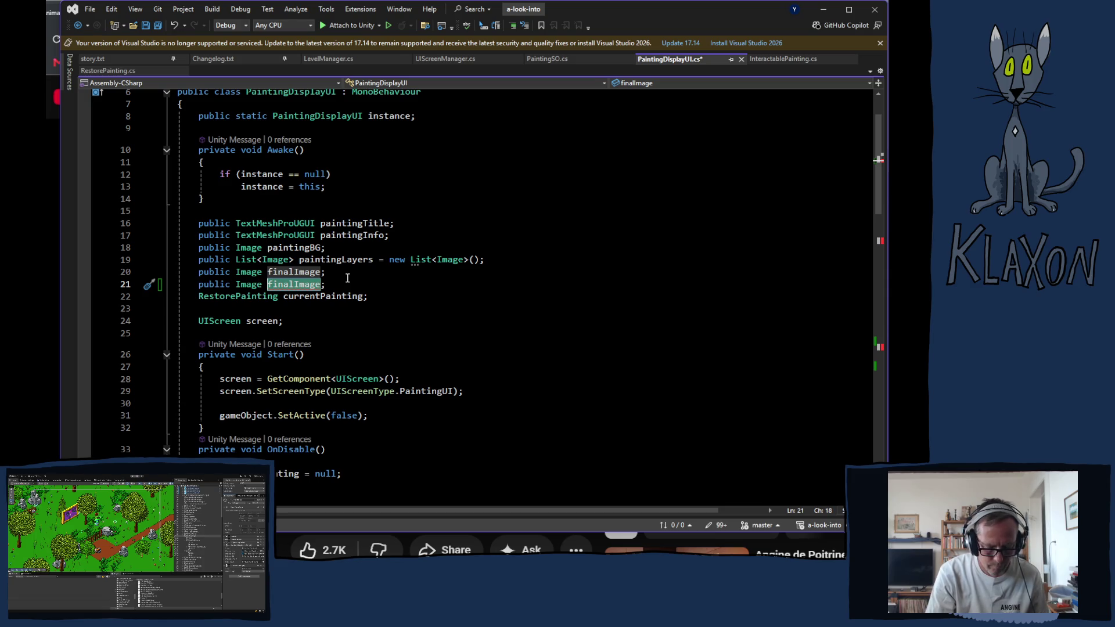
{"action": "type", "text": "P"}
{"action": "key", "text": "BackSpace"}
{"action": "type", "text": "painti"}
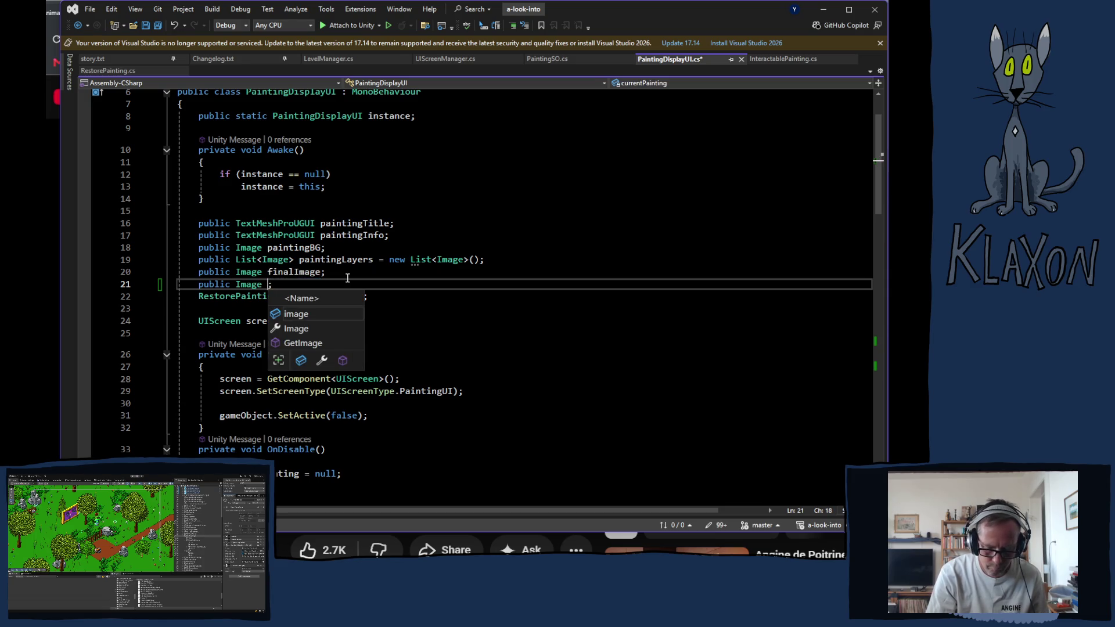
{"action": "type", "text": "ngFram"}
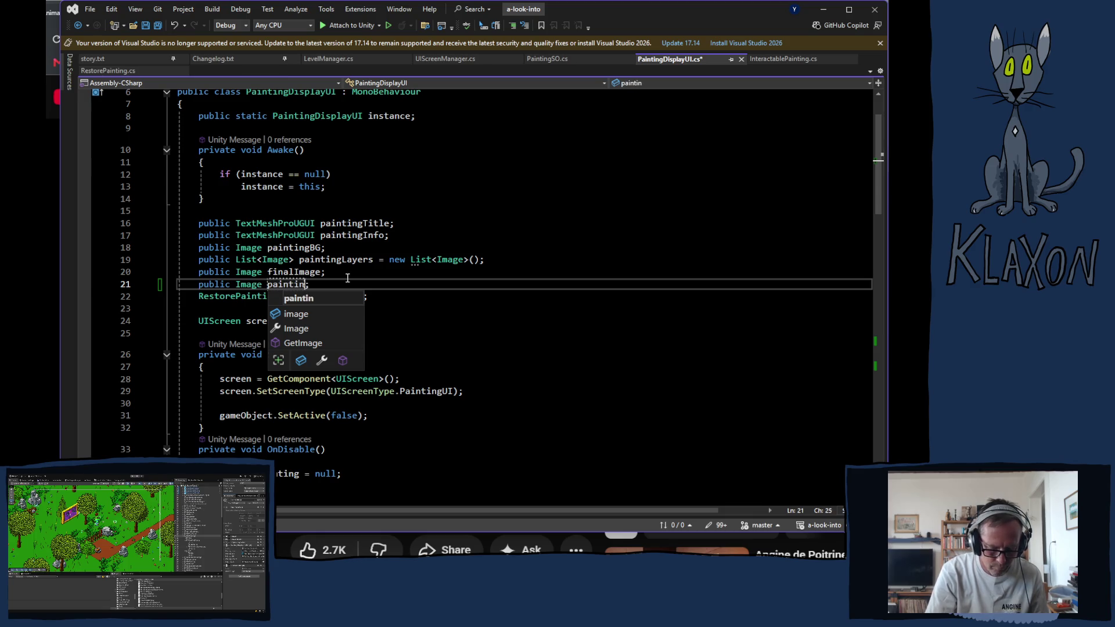
{"action": "type", "text": "e"}
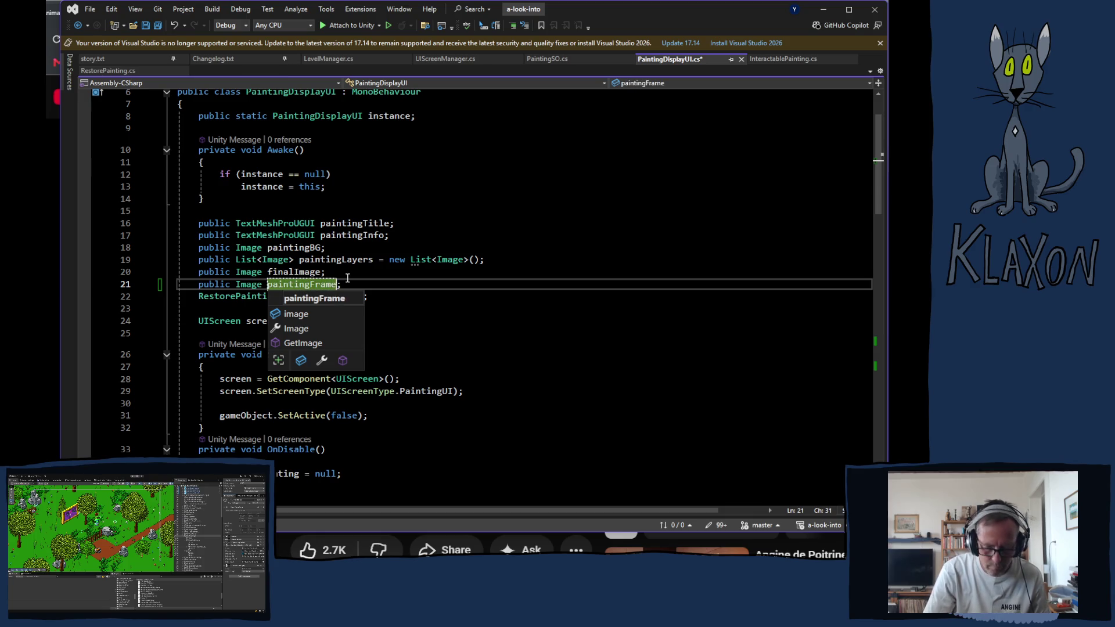
Step: Add a paintingFrameShadow Image field below paintingFrame and save the script
{"action": "key", "text": "End"}
{"action": "key", "text": "Return"}
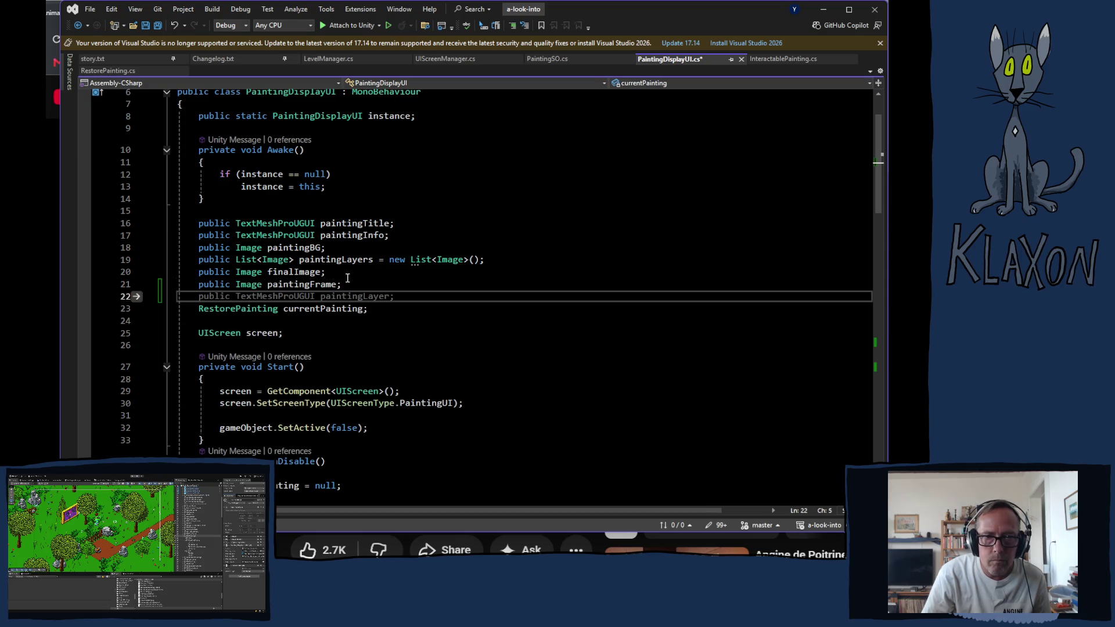
{"action": "key", "text": "Tab"}
{"action": "key", "text": "Left"}
{"action": "key", "text": "ctrl+shift+Left"}
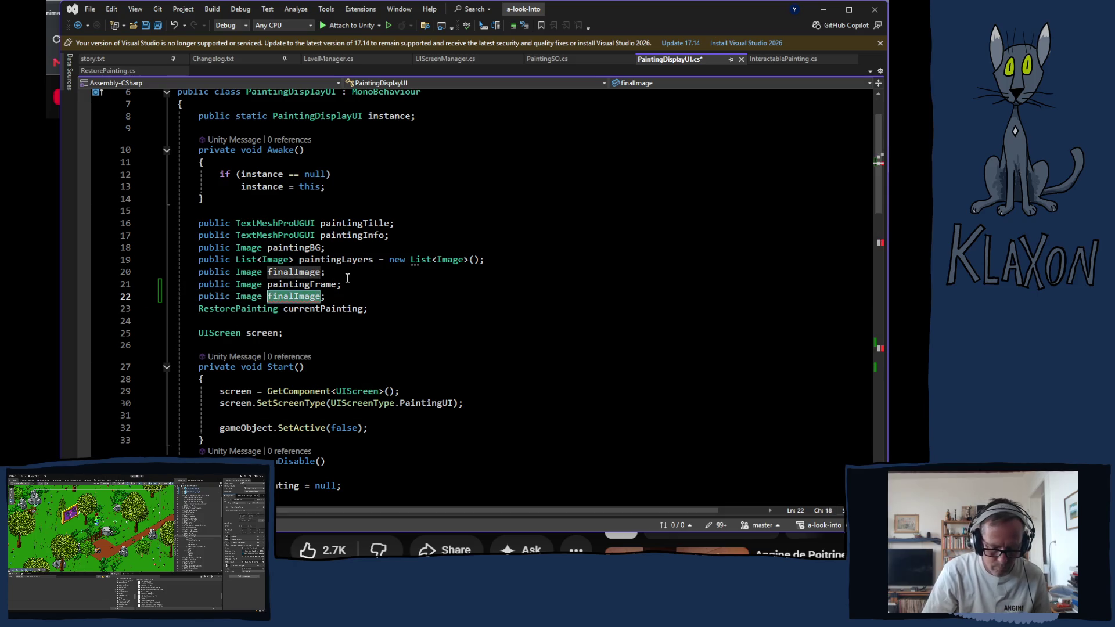
{"action": "type", "text": "FrameS"}
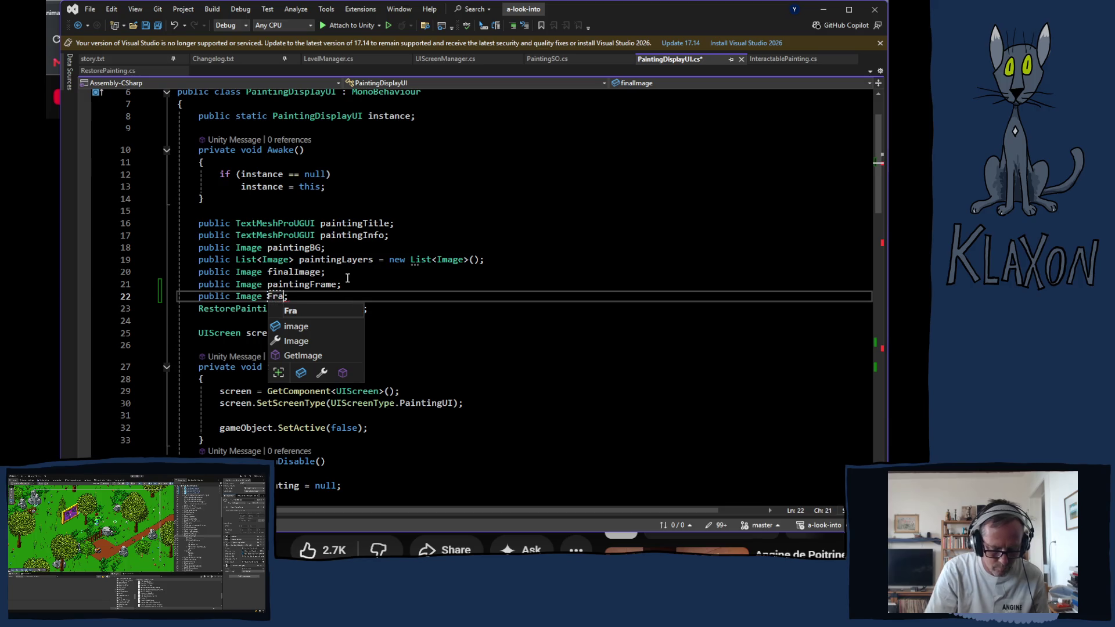
{"action": "type", "text": "hadow"}
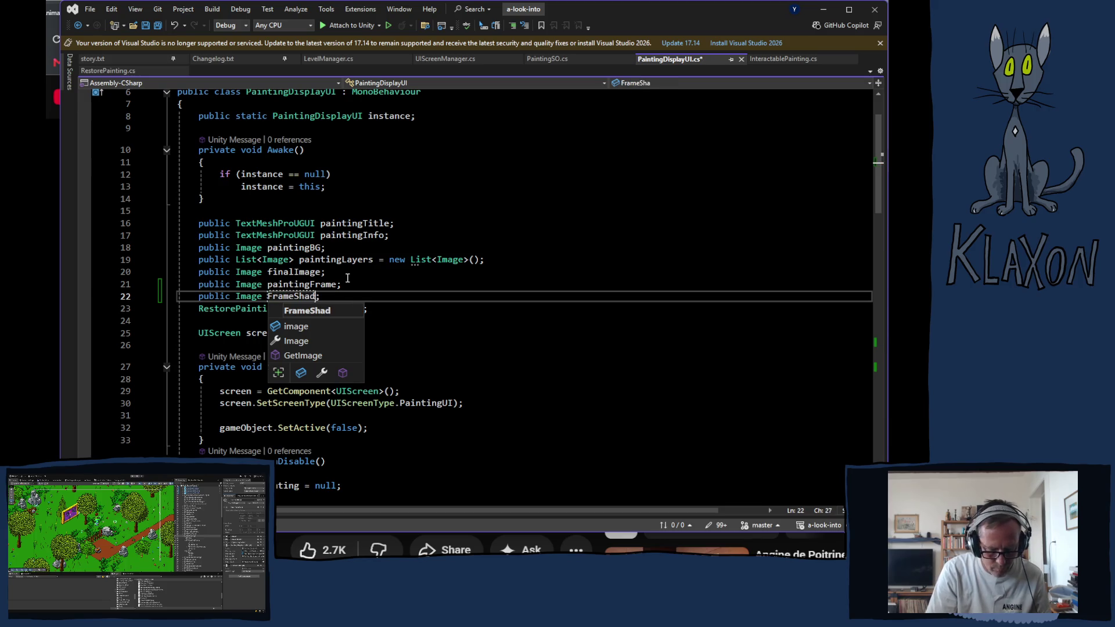
{"action": "key", "text": "Return"}
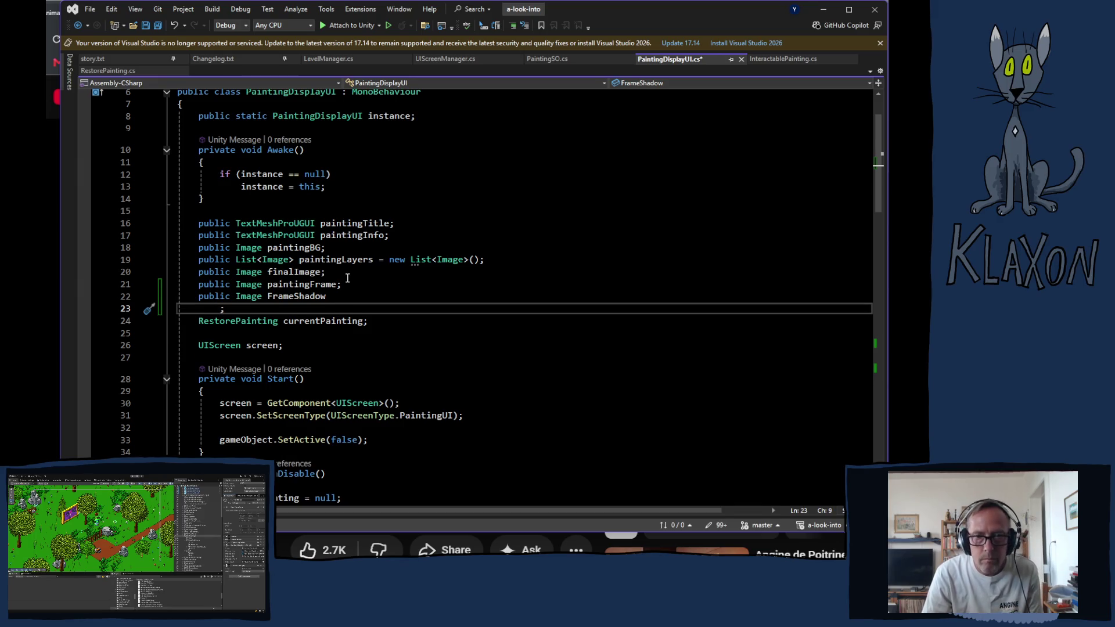
{"action": "key", "text": "ctrl+z"}
{"action": "key", "text": "Left"}
{"action": "key", "text": "ctrl+shift+Left"}
{"action": "type", "text": "painti"}
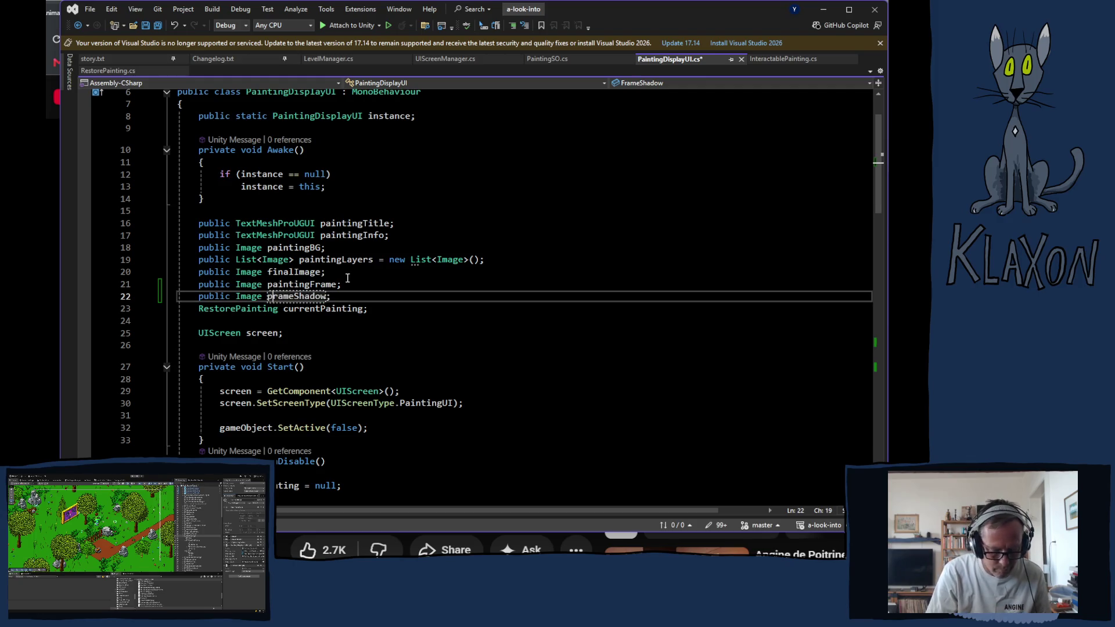
{"action": "type", "text": "ng"}
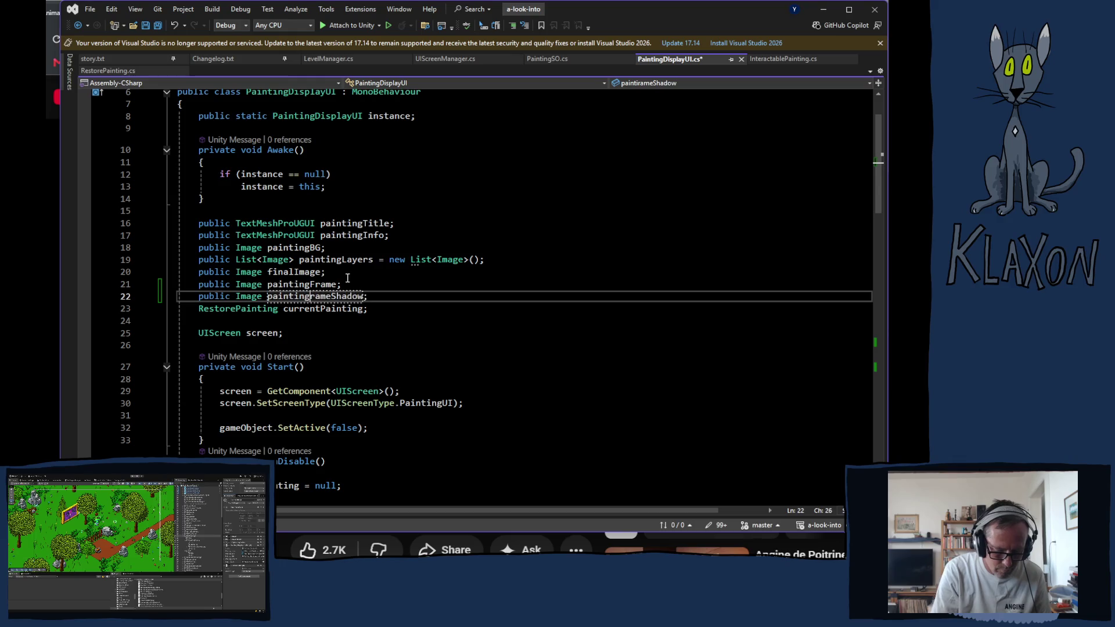
{"action": "type", "text": "F"}
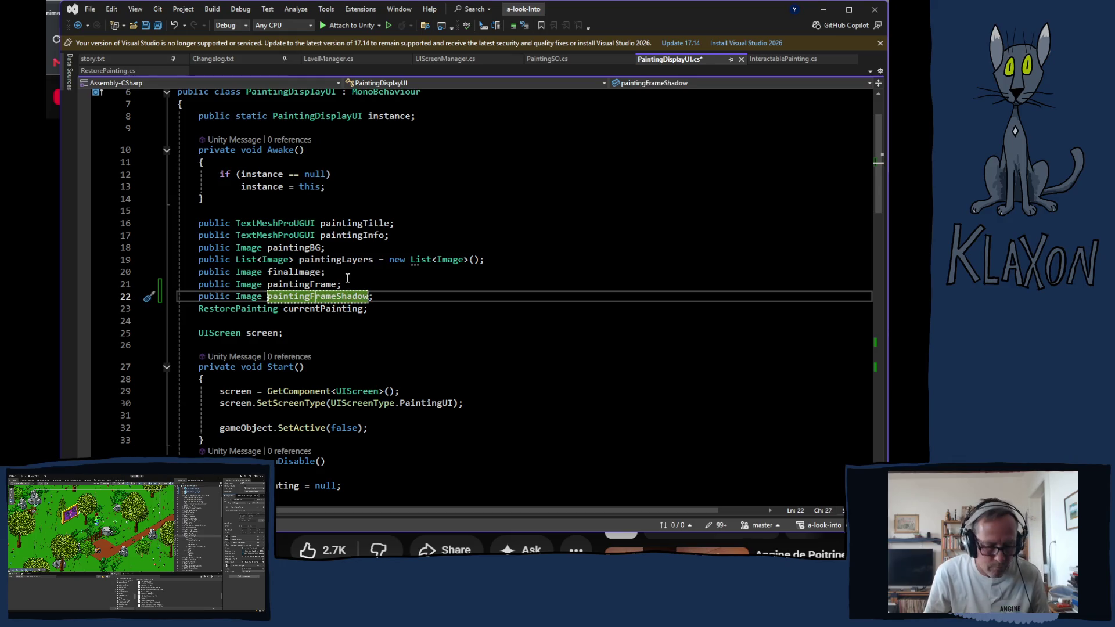
{"action": "key", "text": "ctrl+s"}
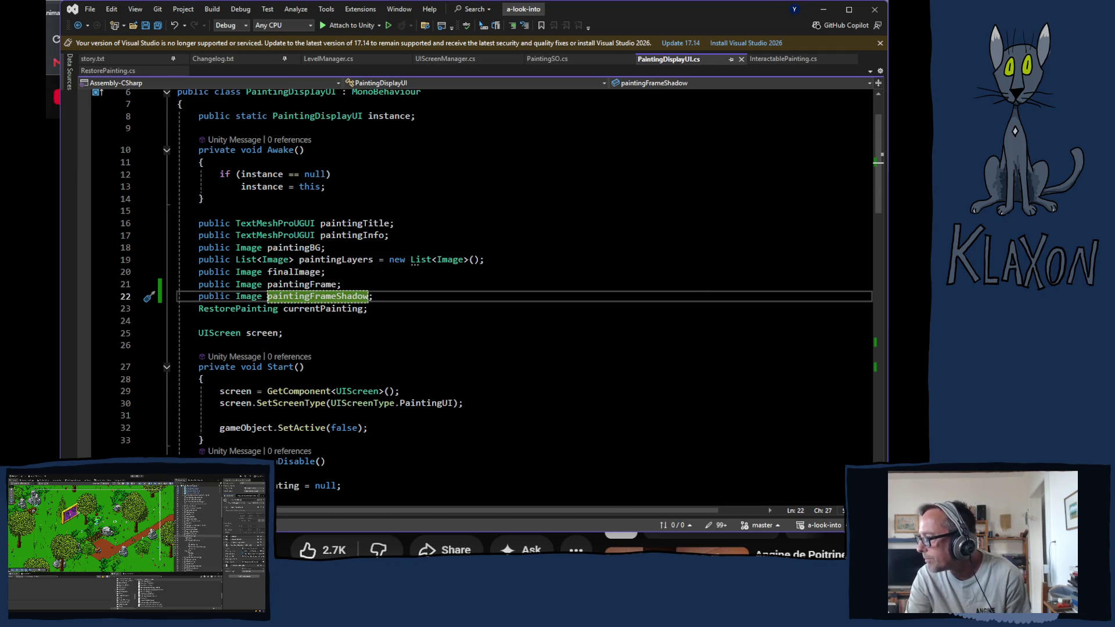
{"action": "left_click", "coordinate": [859, 432]}
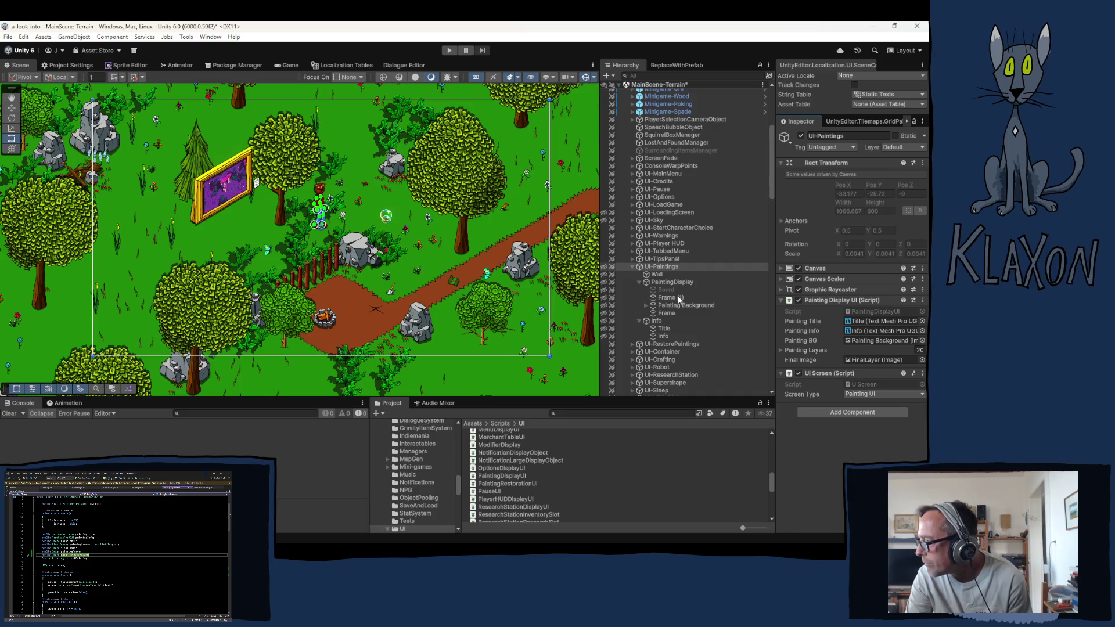
Step: Rename the Frame (1) object in the Hierarchy to FrameShadow
{"action": "left_click", "coordinate": [677, 296]}
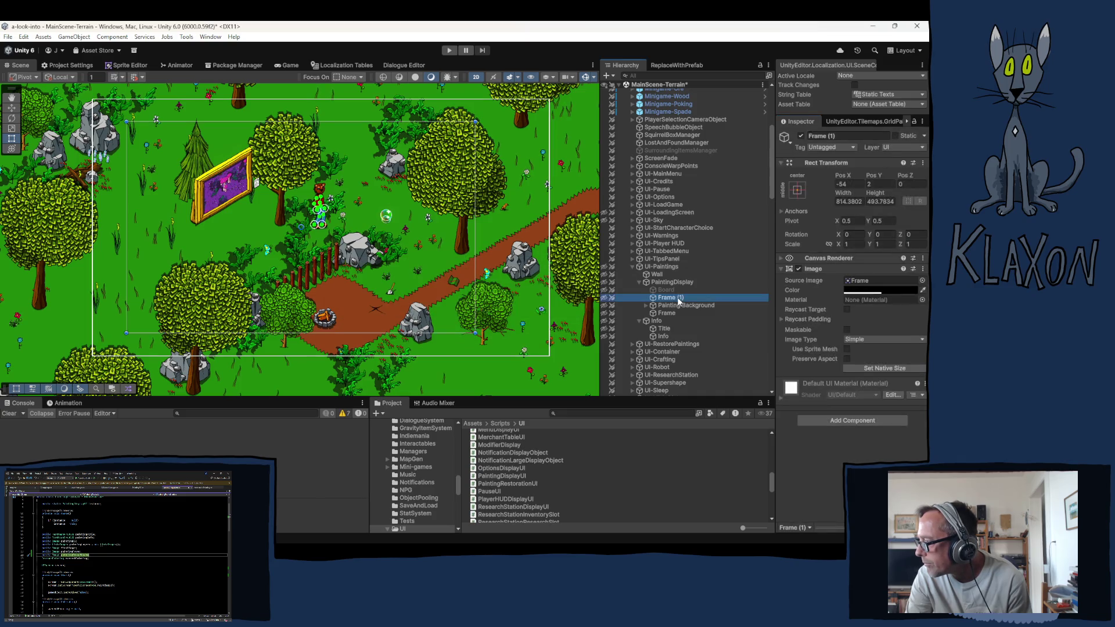
{"action": "left_click", "coordinate": [677, 297]}
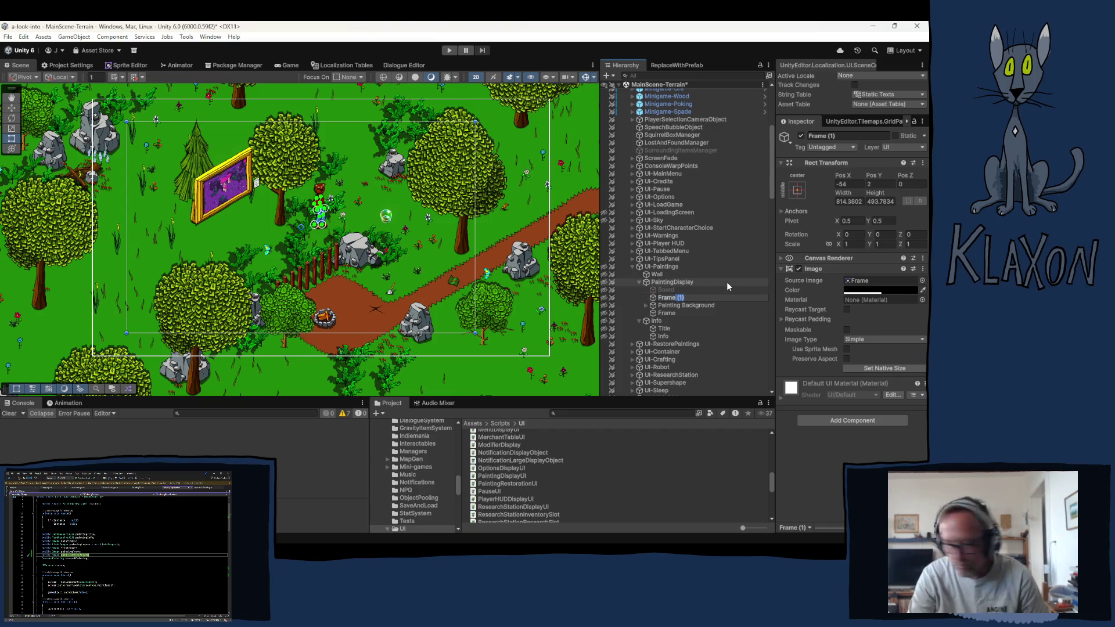
{"action": "type", "text": "Sha"}
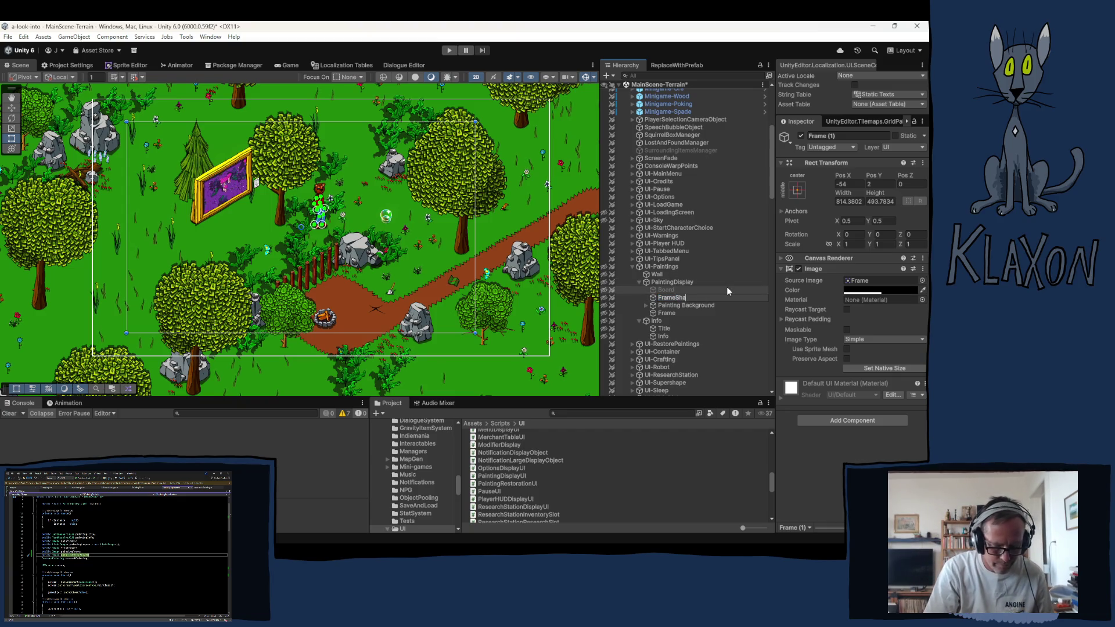
{"action": "type", "text": "dow"}
{"action": "key", "text": "Return"}
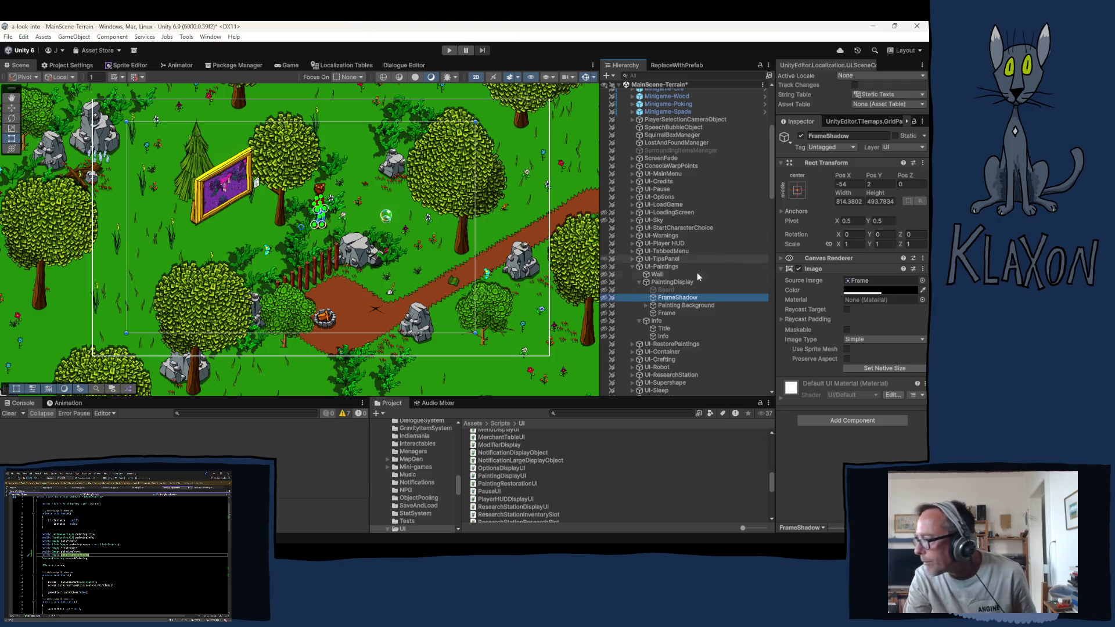
Step: On UI-Paintings, assign Frame to Painting Frame and FrameShadow to Painting Frame Shadow
{"action": "left_click", "coordinate": [667, 313]}
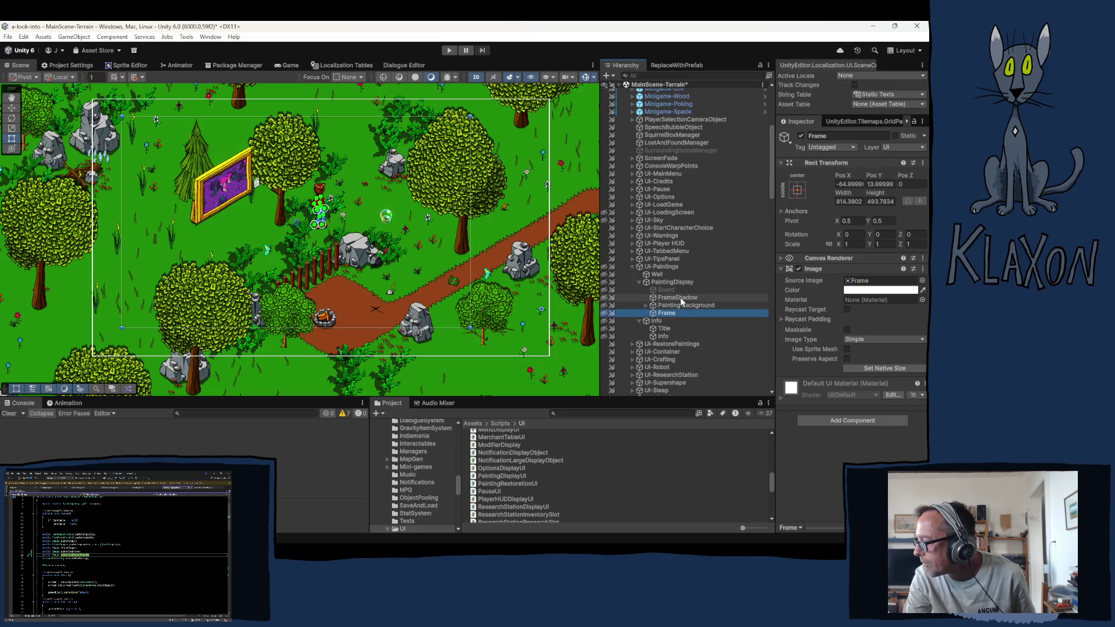
{"action": "key", "text": "Left"}
{"action": "key", "text": "Left"}
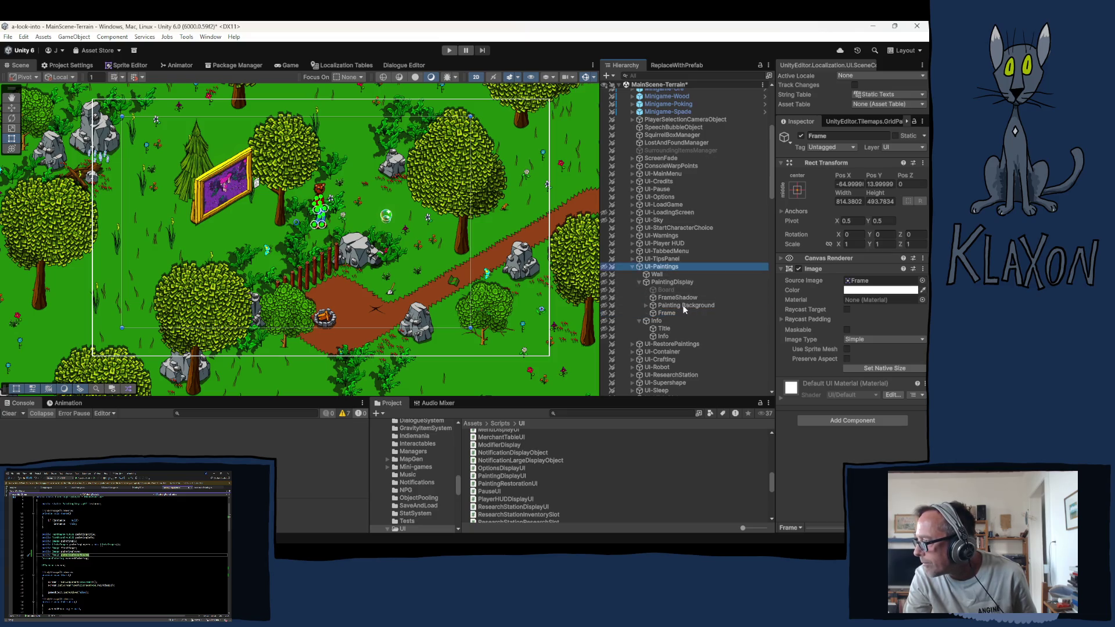
{"action": "left_click_drag", "start_coordinate": [714, 338], "coordinate": [880, 369]}
{"action": "left_click_drag", "start_coordinate": [677, 297], "coordinate": [873, 378]}
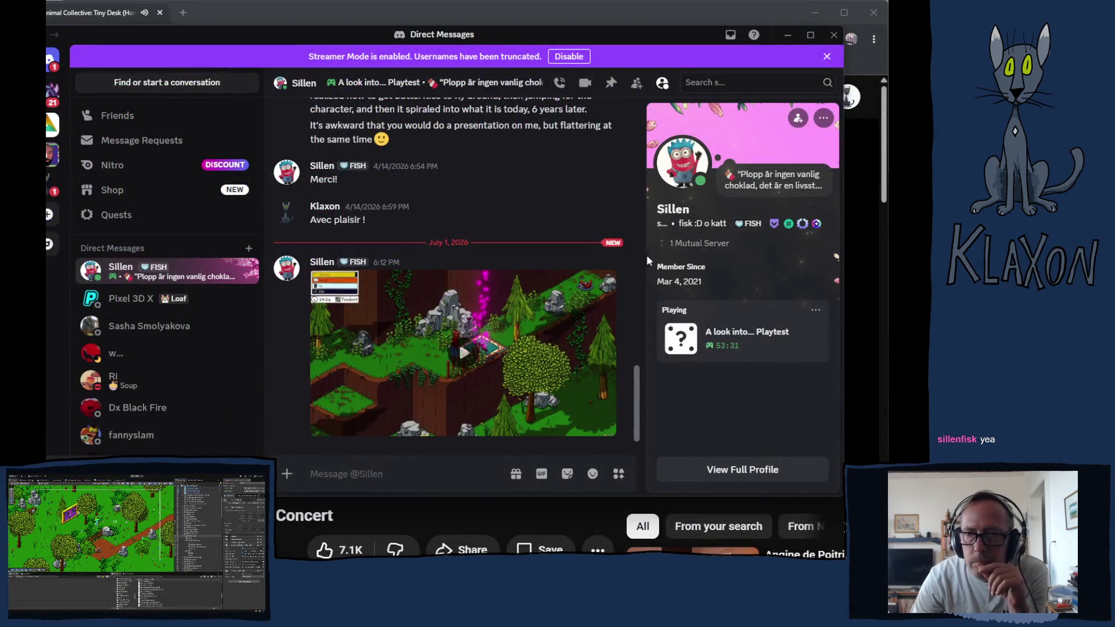
Step: Play the shared forest-game video clip in the Discord direct message
{"action": "left_click", "coordinate": [463, 374]}
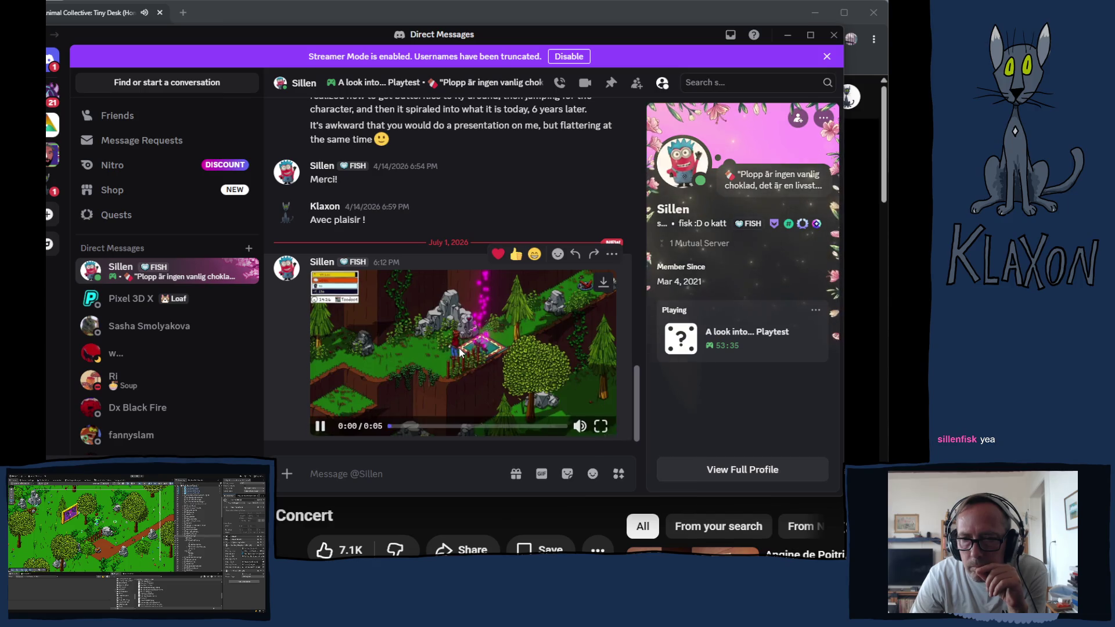
Step: Watch the five-second gameplay clip full screen, exit, then bring the YouTube browser window forward
{"action": "left_click", "coordinate": [599, 426]}
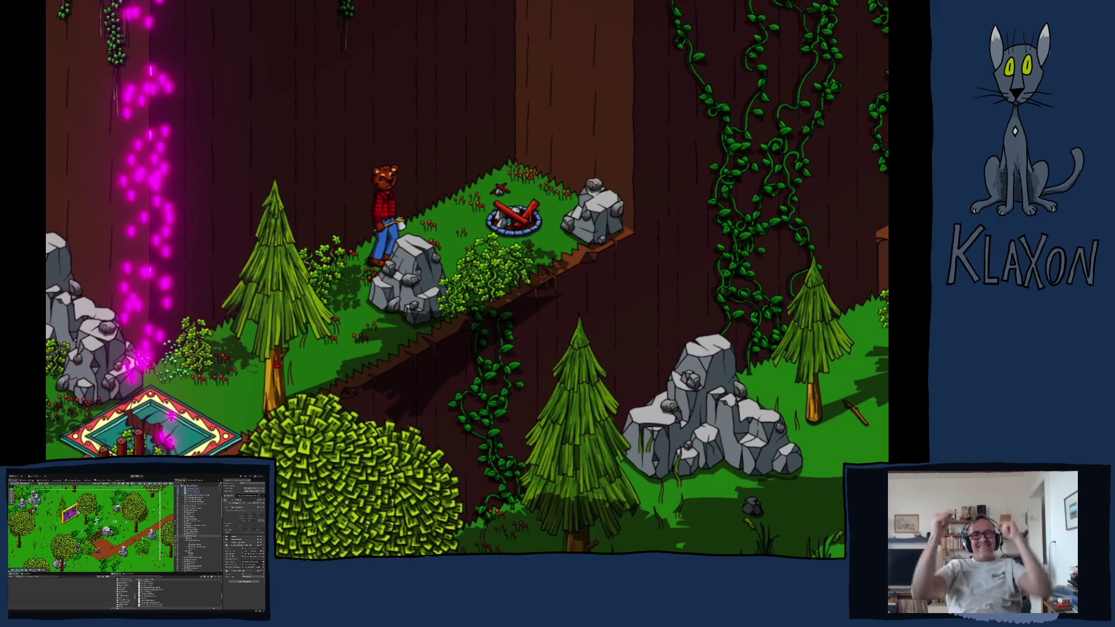
{"action": "key", "text": "Escape"}
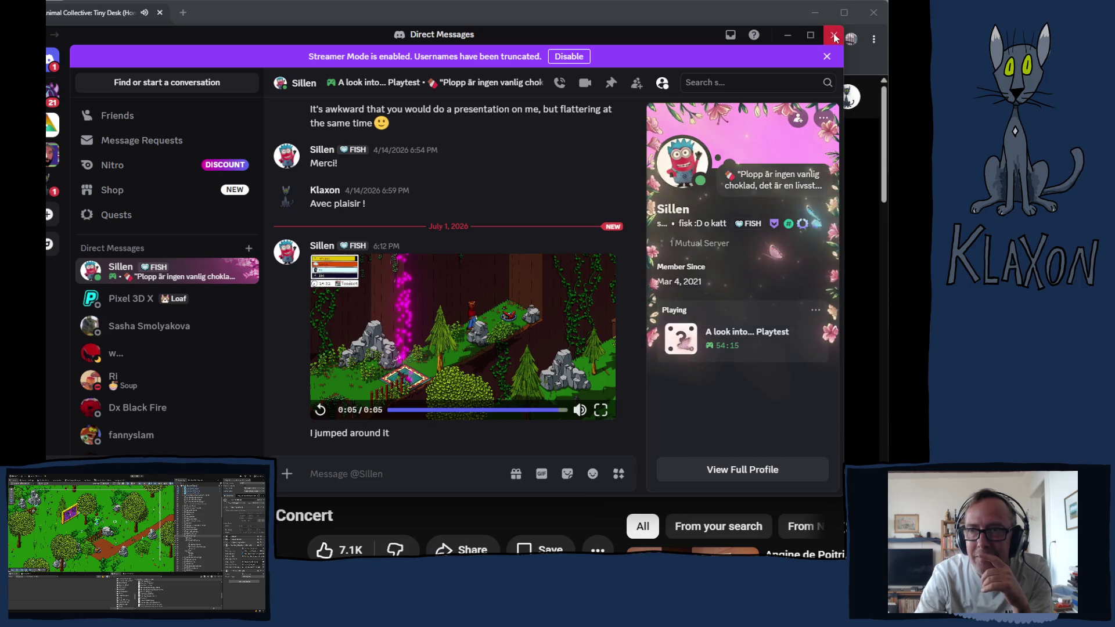
{"action": "left_click", "coordinate": [815, 24]}
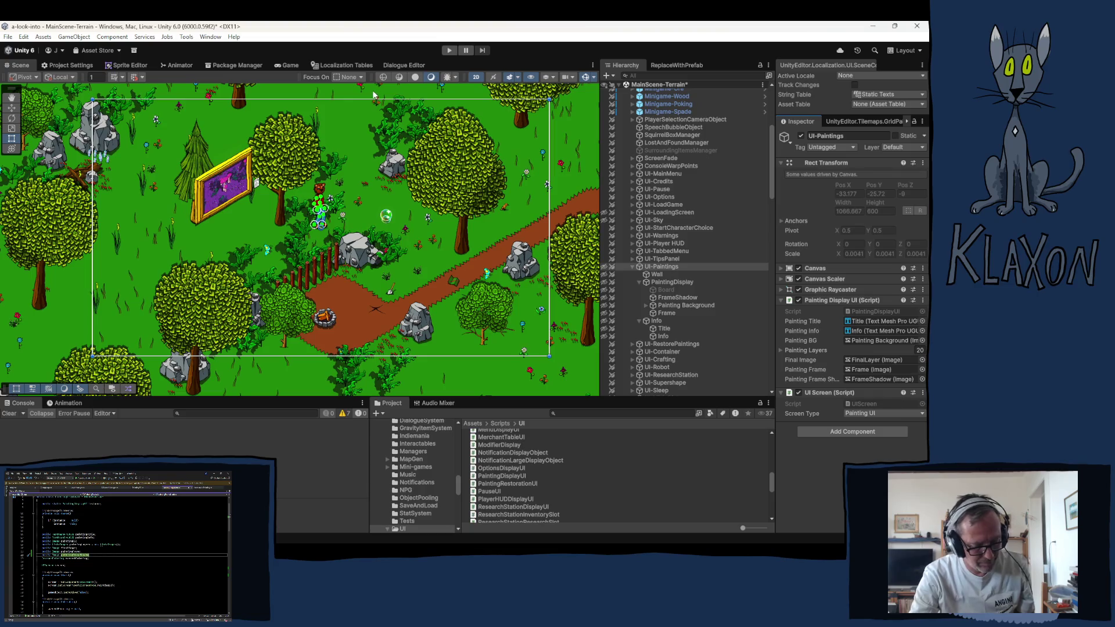
Step: Enter Unity play mode to test the new painting frame assignments
{"action": "left_click", "coordinate": [448, 50]}
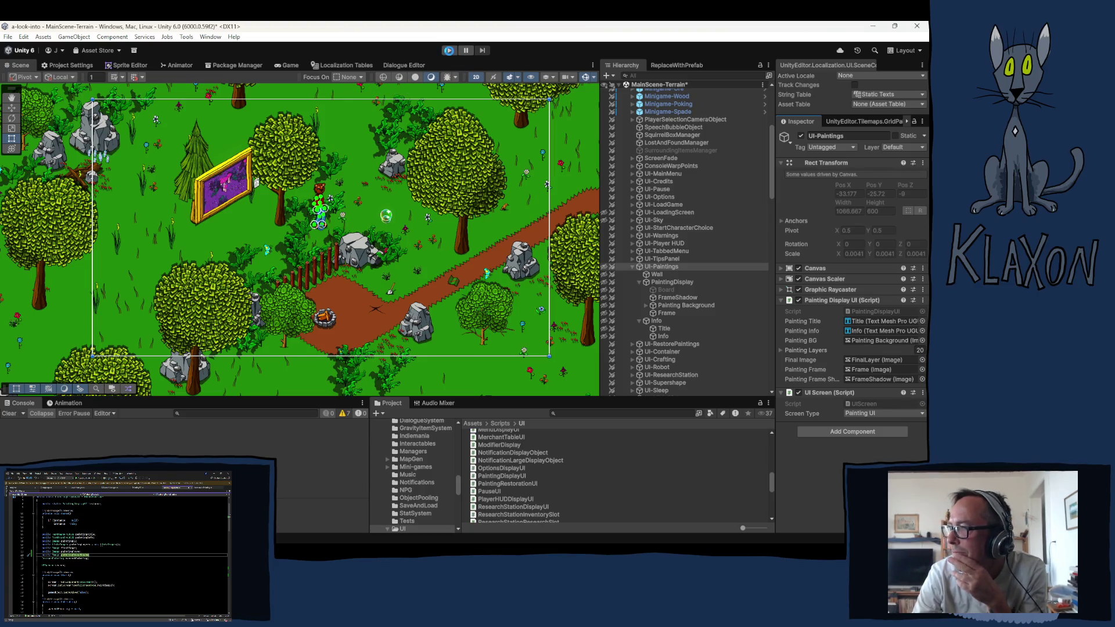
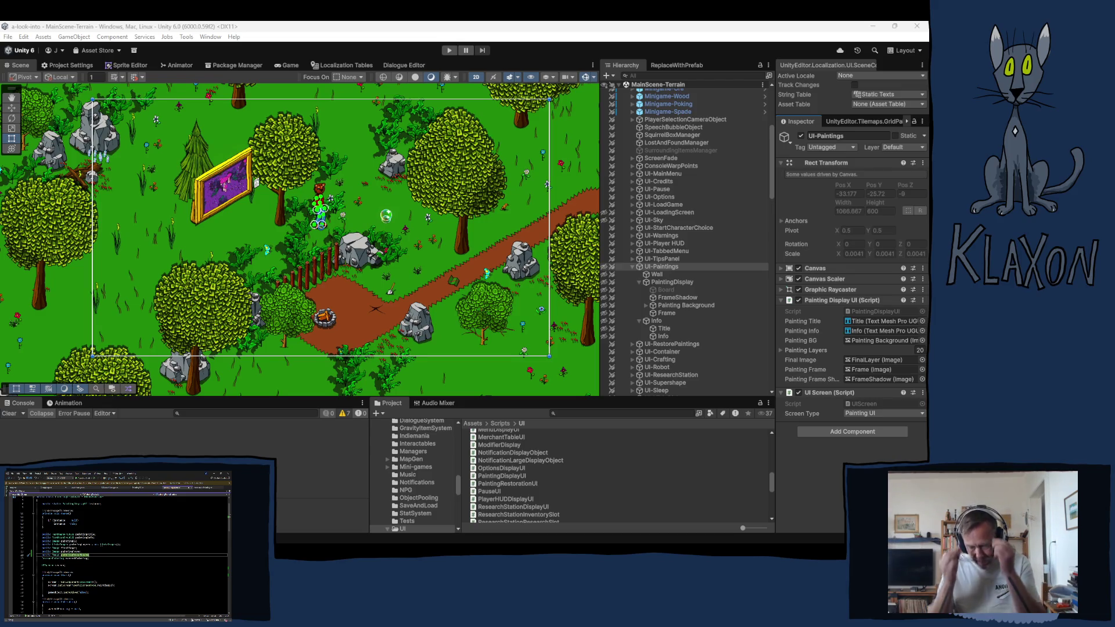
Step: Enter Play mode and pick New Game on the title screen
{"action": "left_click", "coordinate": [451, 51]}
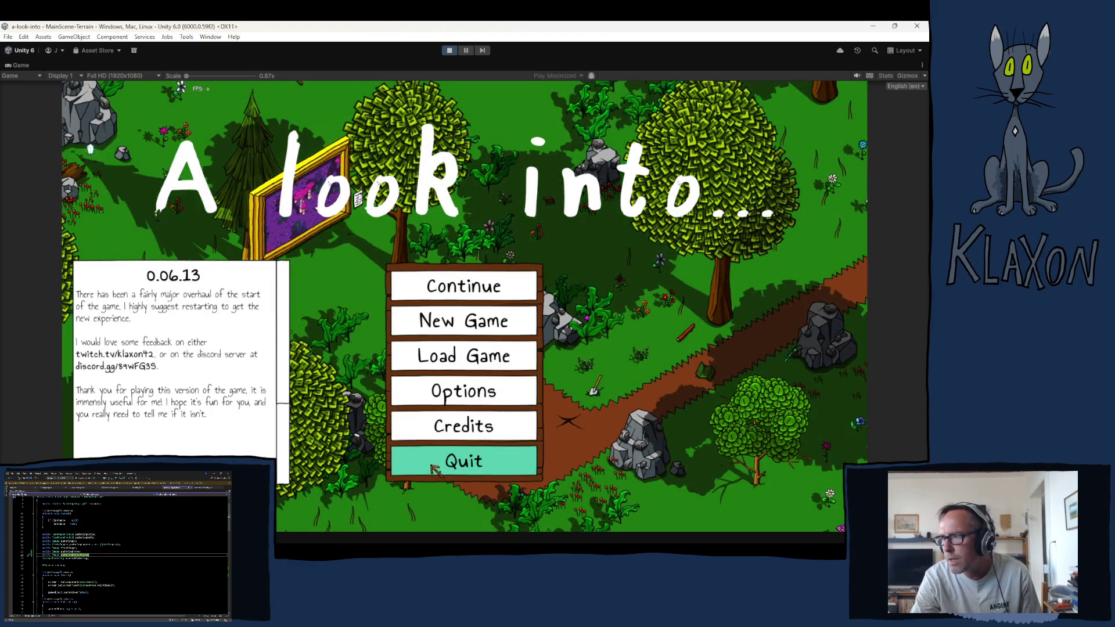
{"action": "left_click", "coordinate": [460, 321]}
Step: Create a new save with the character named 'test' and begin playing
{"action": "left_click", "coordinate": [416, 376]}
{"action": "left_click", "coordinate": [464, 374]}
{"action": "type", "text": "test"}
{"action": "left_click", "coordinate": [487, 391]}
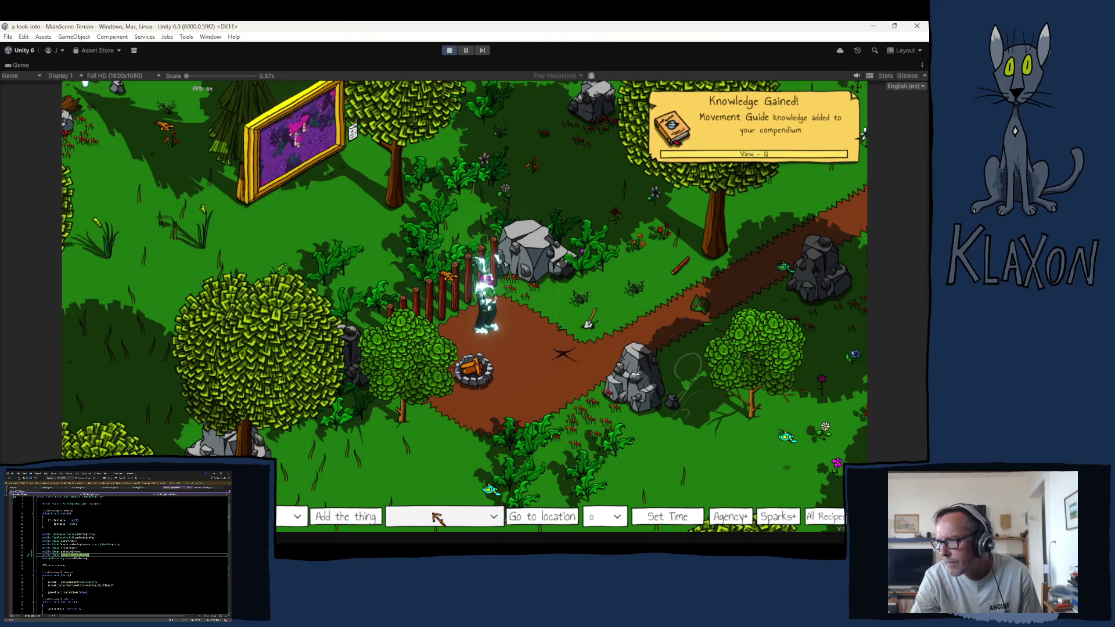
Step: Teleport the player to Camp using the debug location dropdown
{"action": "left_click", "coordinate": [436, 518]}
{"action": "left_click", "coordinate": [417, 452]}
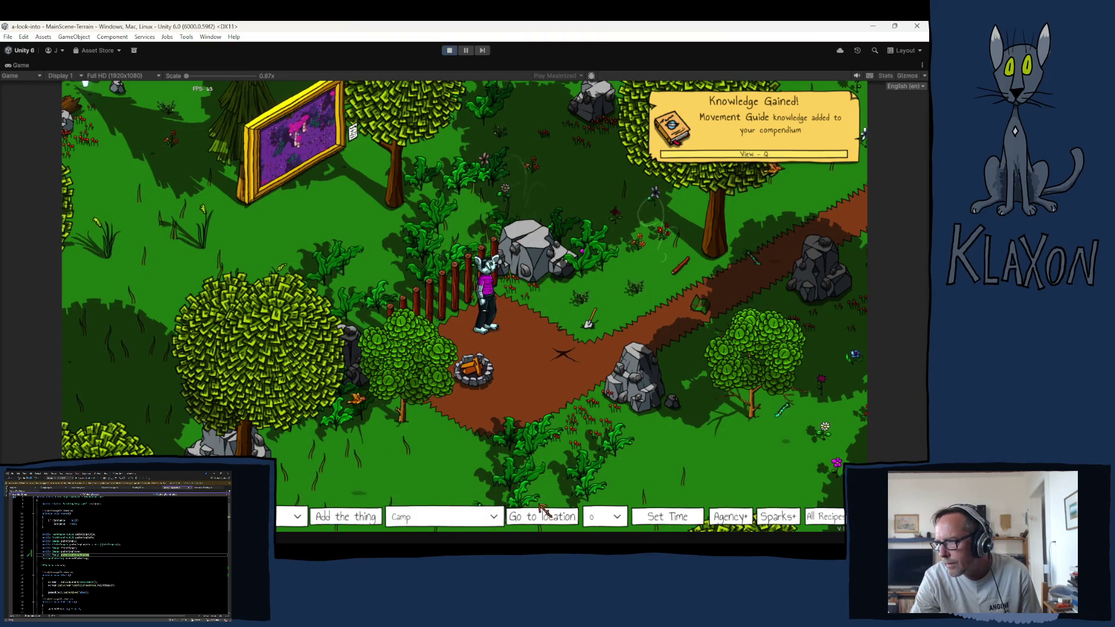
{"action": "left_click", "coordinate": [542, 511]}
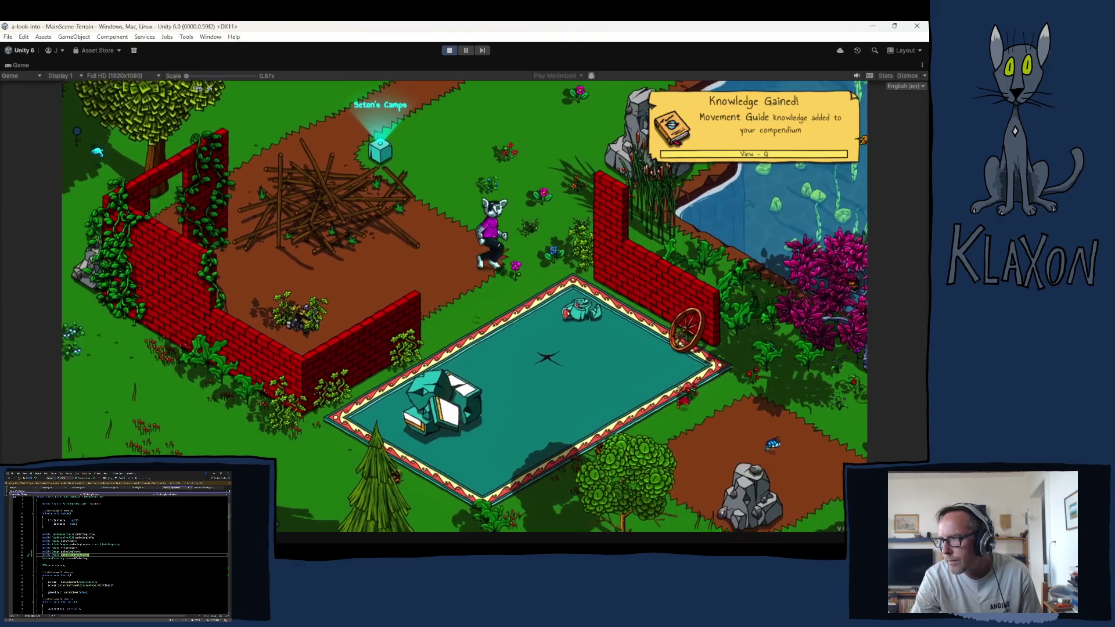
Step: Check the Undertakings quest panel, then walk the player through the meadow toward the cliffs
{"action": "key", "text": "Tab"}
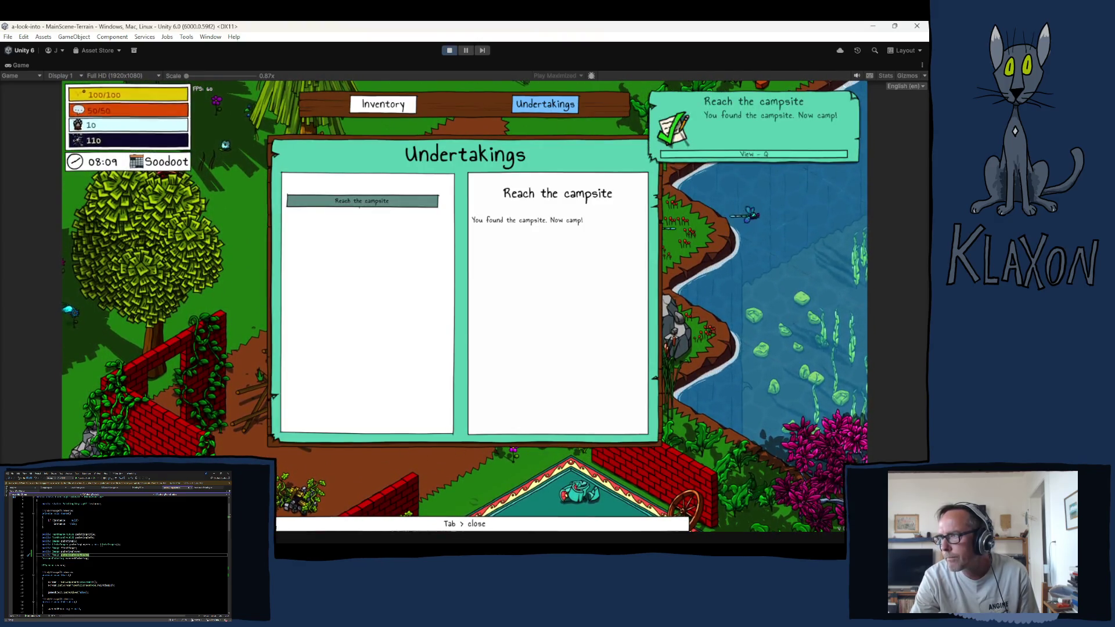
{"action": "key", "text": "Tab"}
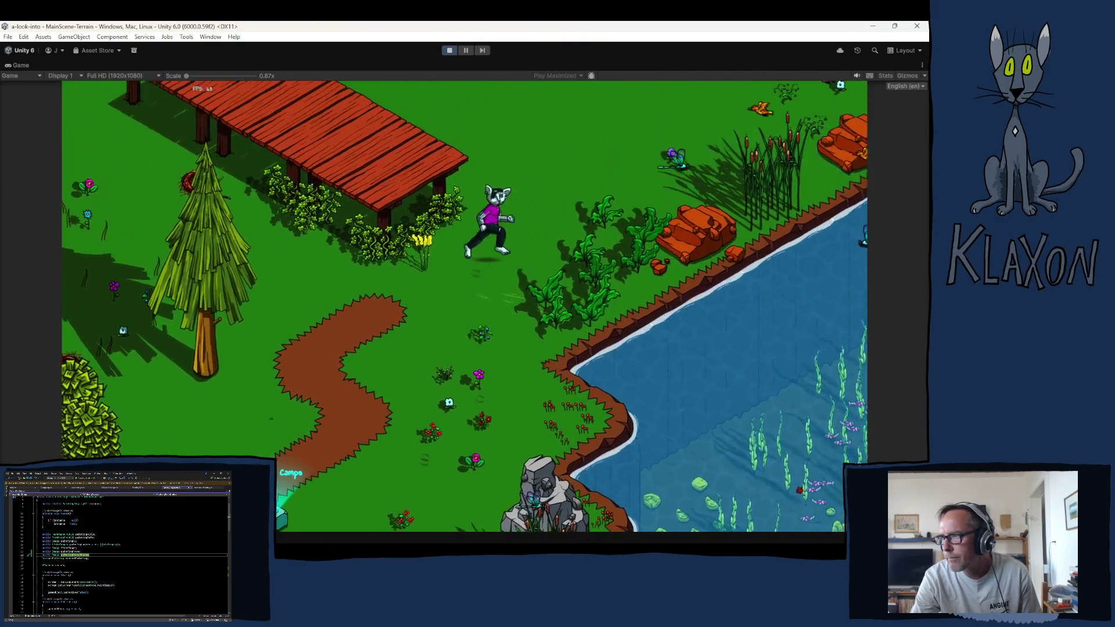
{"action": "key", "text": "w"}
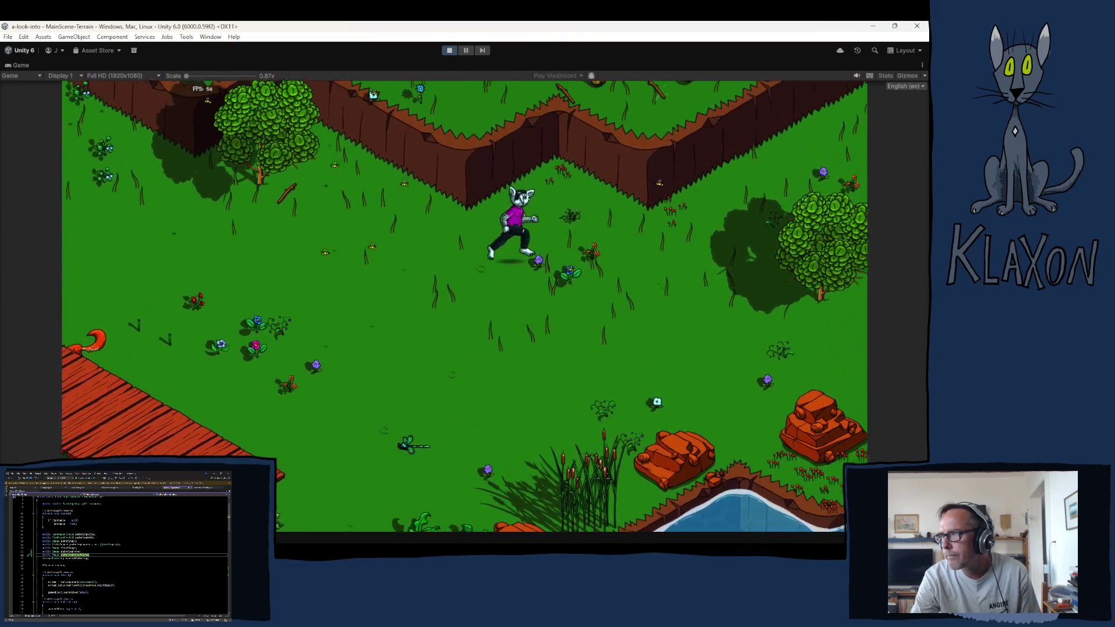
{"action": "key", "text": "w"}
{"action": "key", "text": "w"}
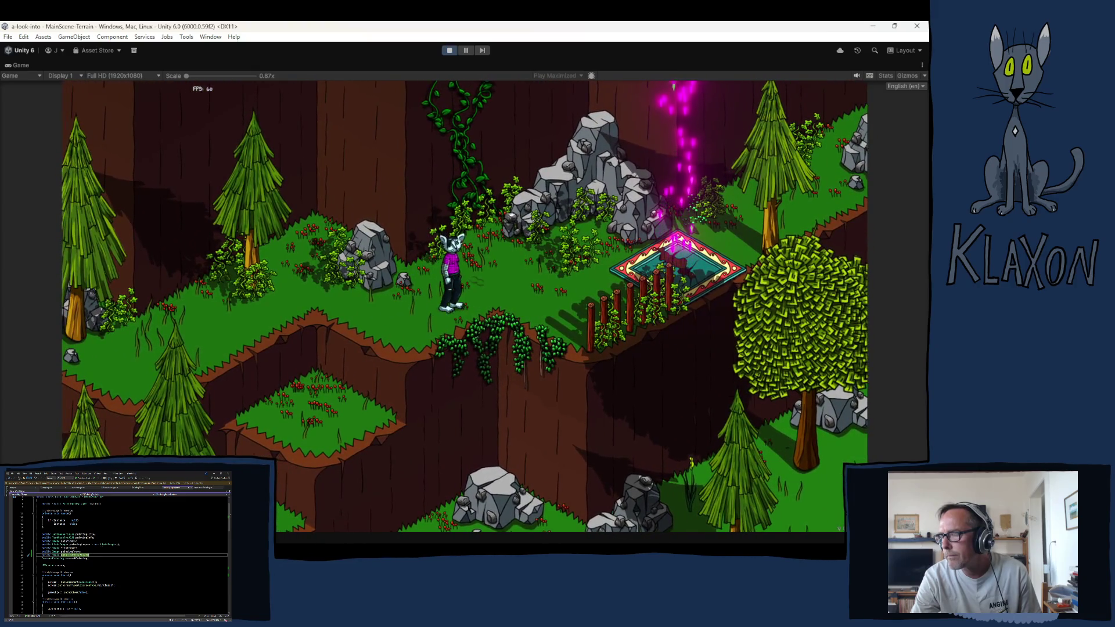
Step: Walk the player along the path onto the portal pad and across it
{"action": "key", "text": "a"}
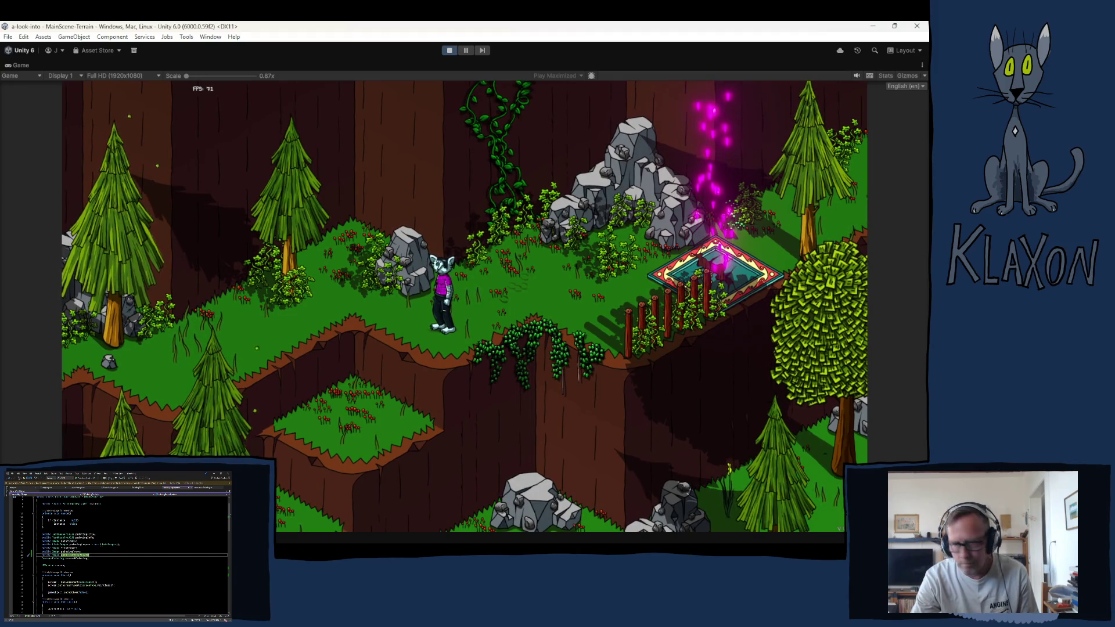
{"action": "key", "text": "d"}
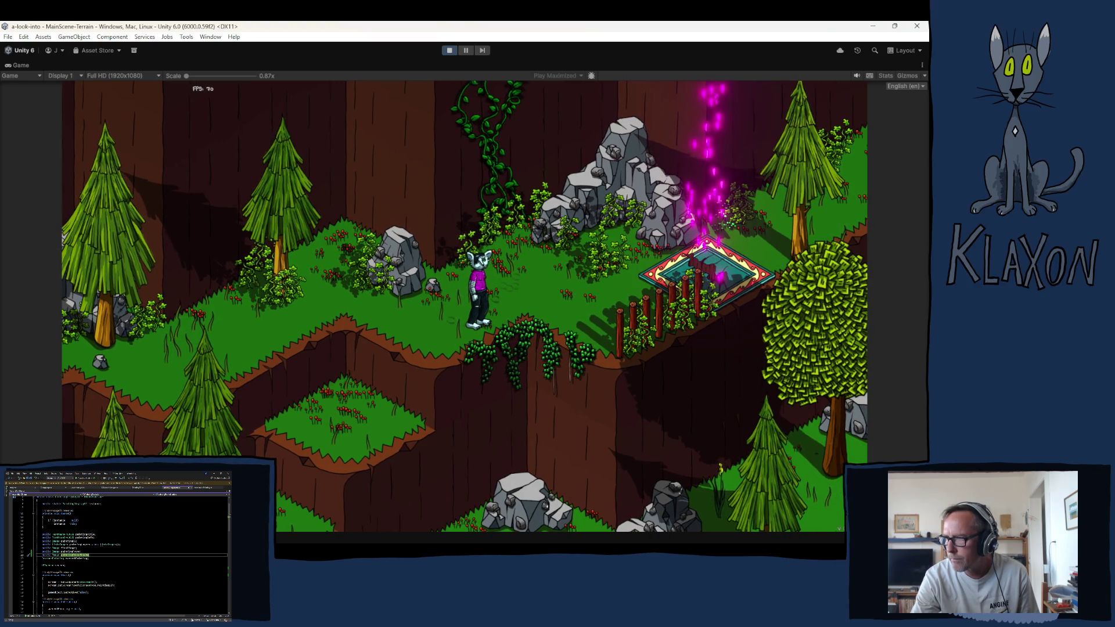
{"action": "key", "text": "d"}
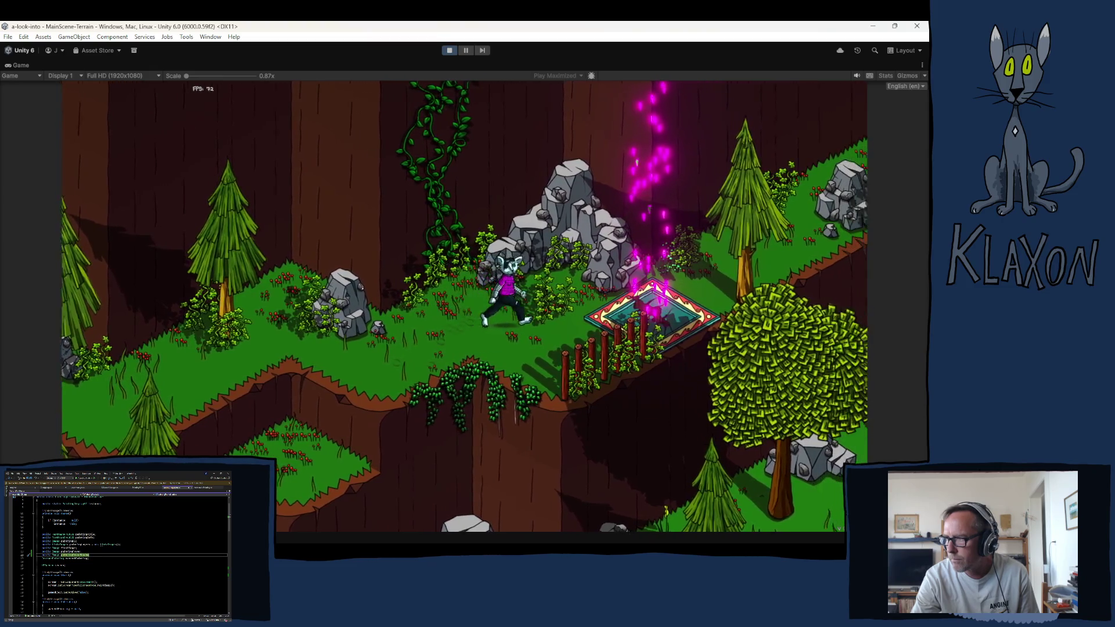
{"action": "key", "text": "d"}
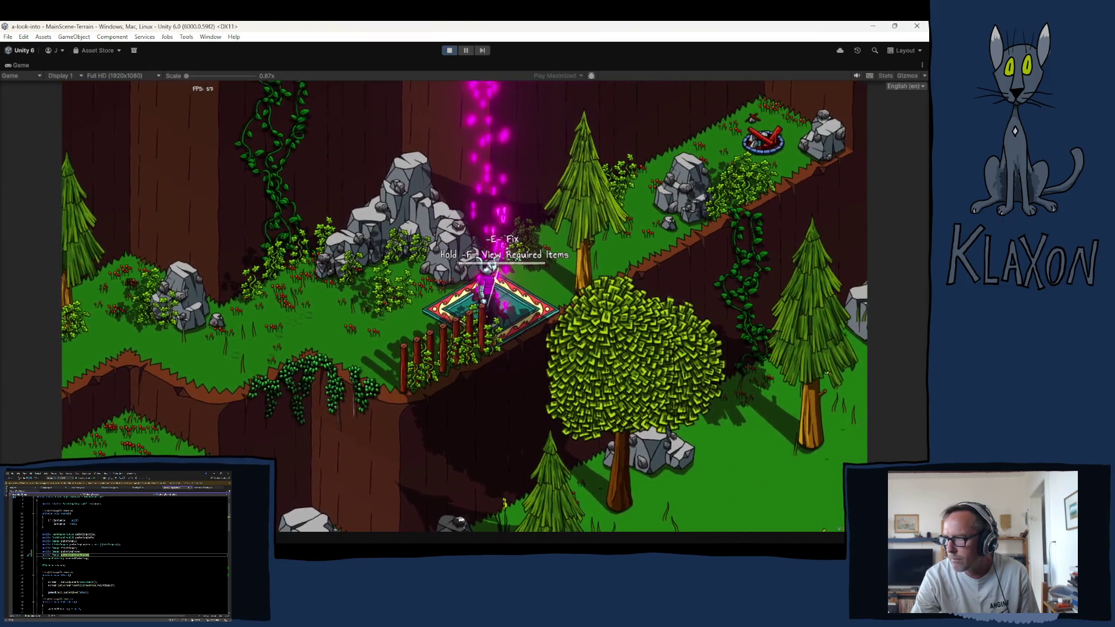
{"action": "key", "text": "s"}
{"action": "key", "text": "d"}
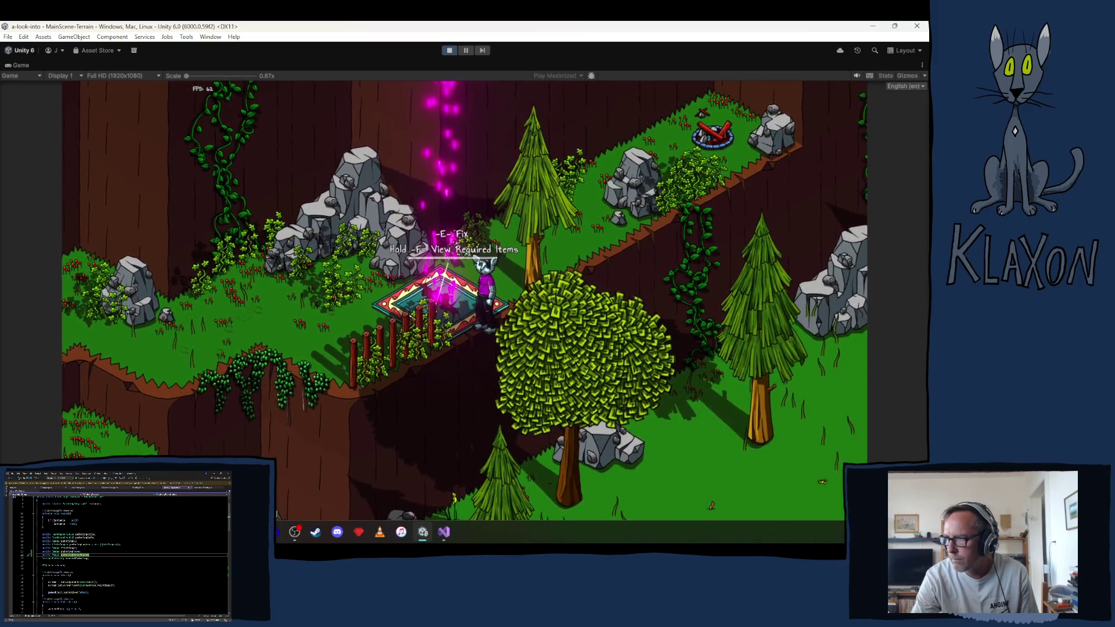
{"action": "key", "text": "w"}
Step: Step off and back onto the portal pad repeatedly to check the Fix prompt toggles
{"action": "key", "text": "s"}
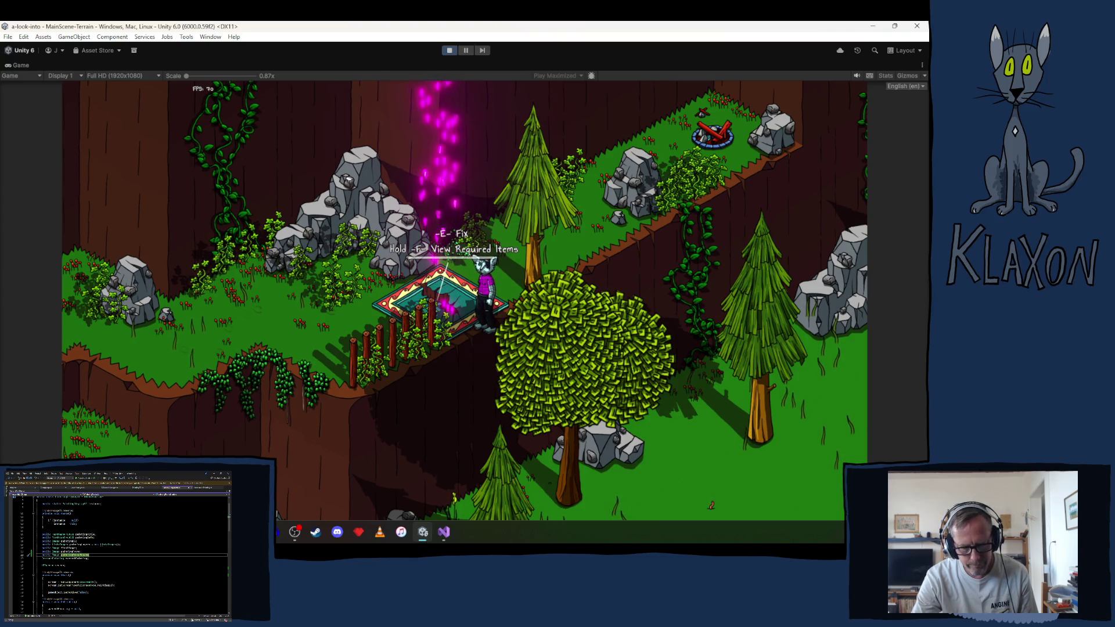
{"action": "key", "text": "w"}
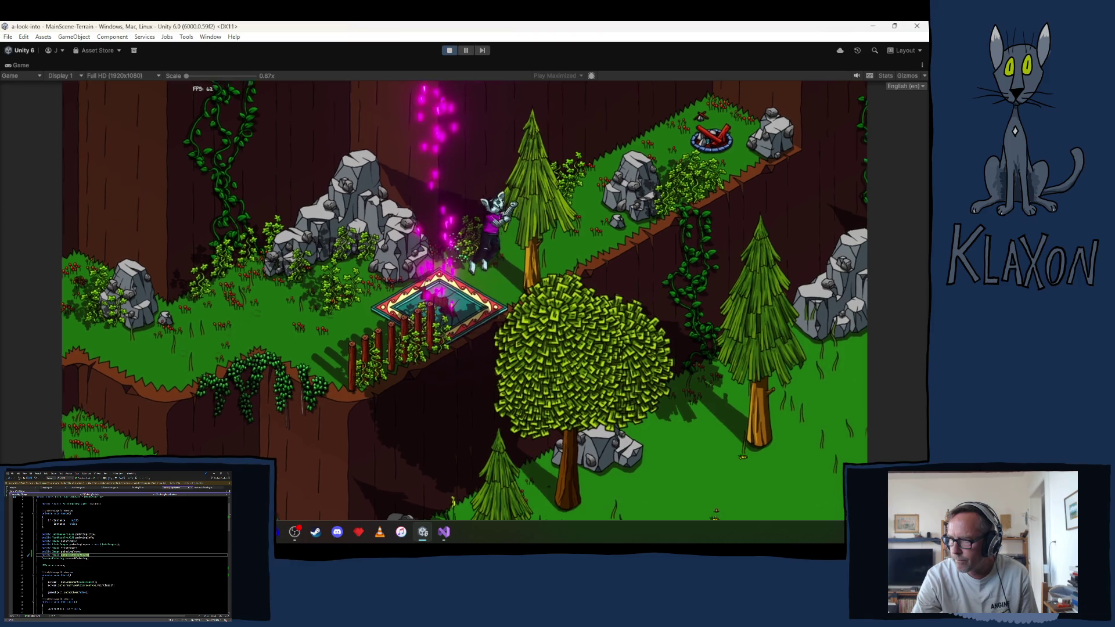
{"action": "key", "text": "s"}
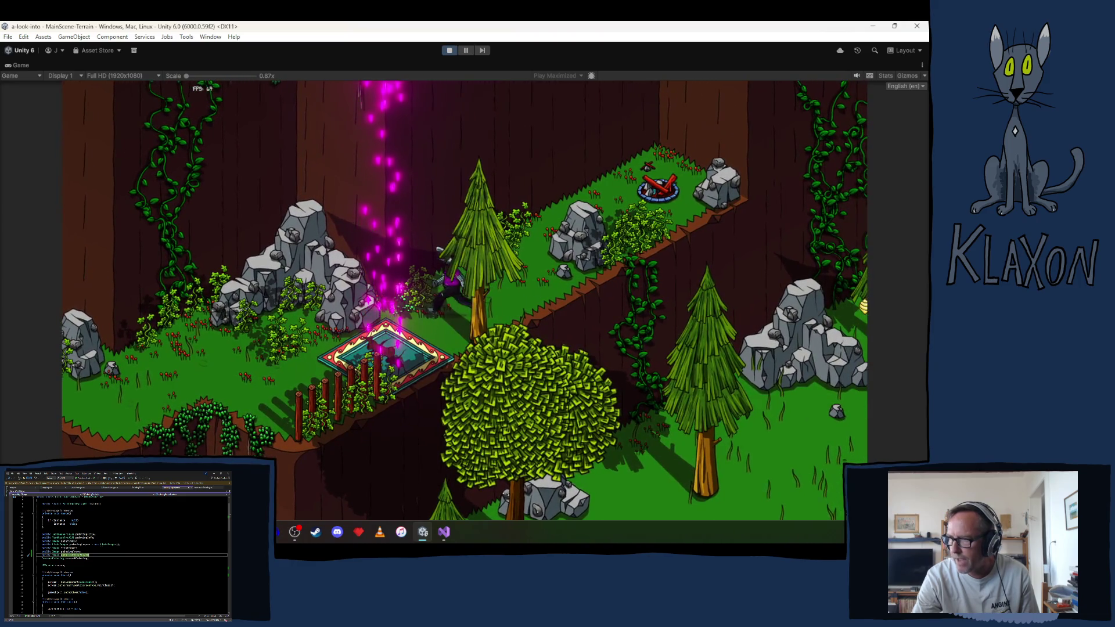
{"action": "key", "text": "d"}
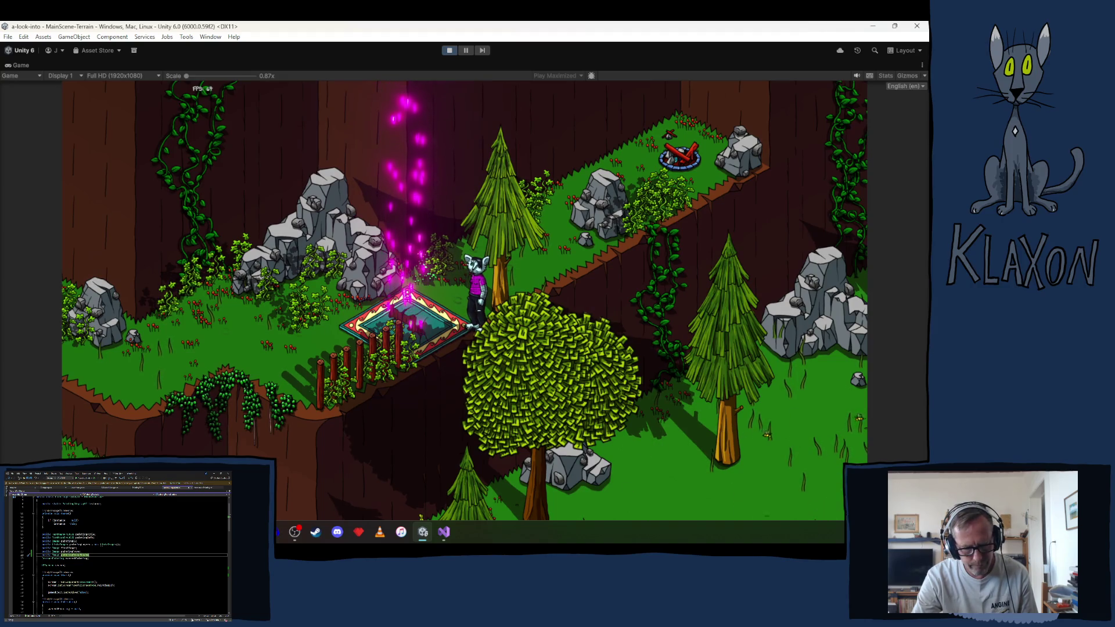
{"action": "key", "text": "a"}
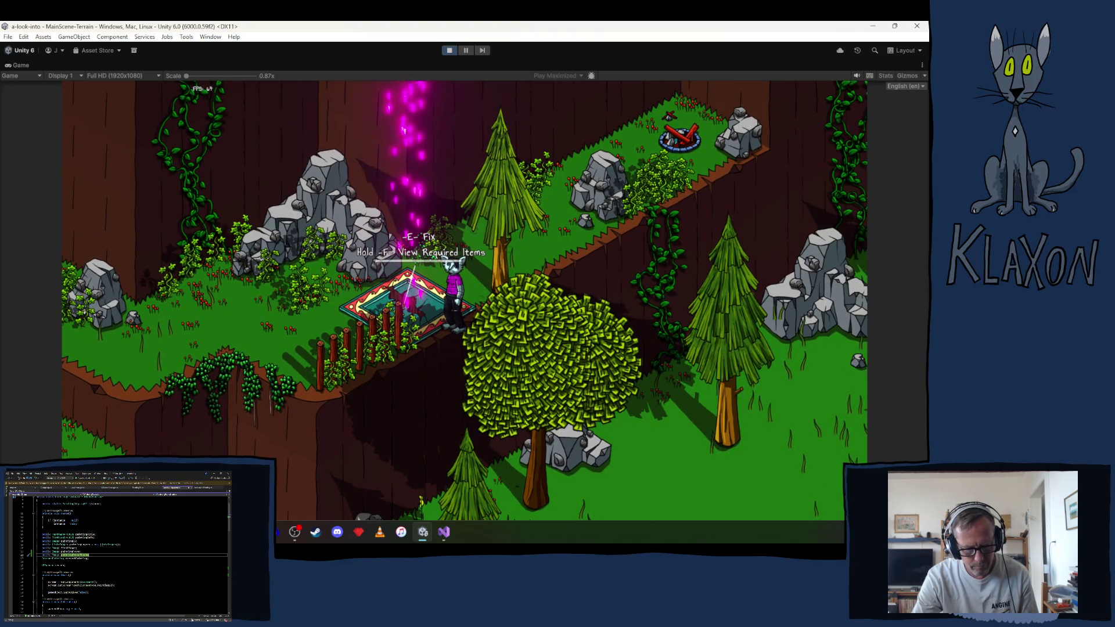
{"action": "key", "text": "a"}
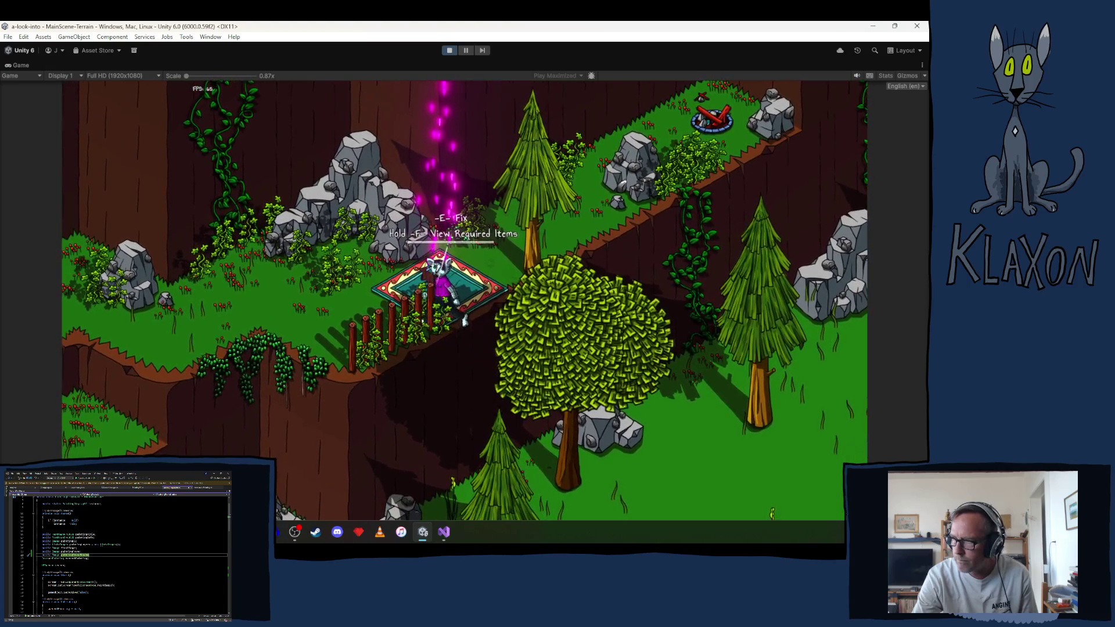
{"action": "key", "text": "w"}
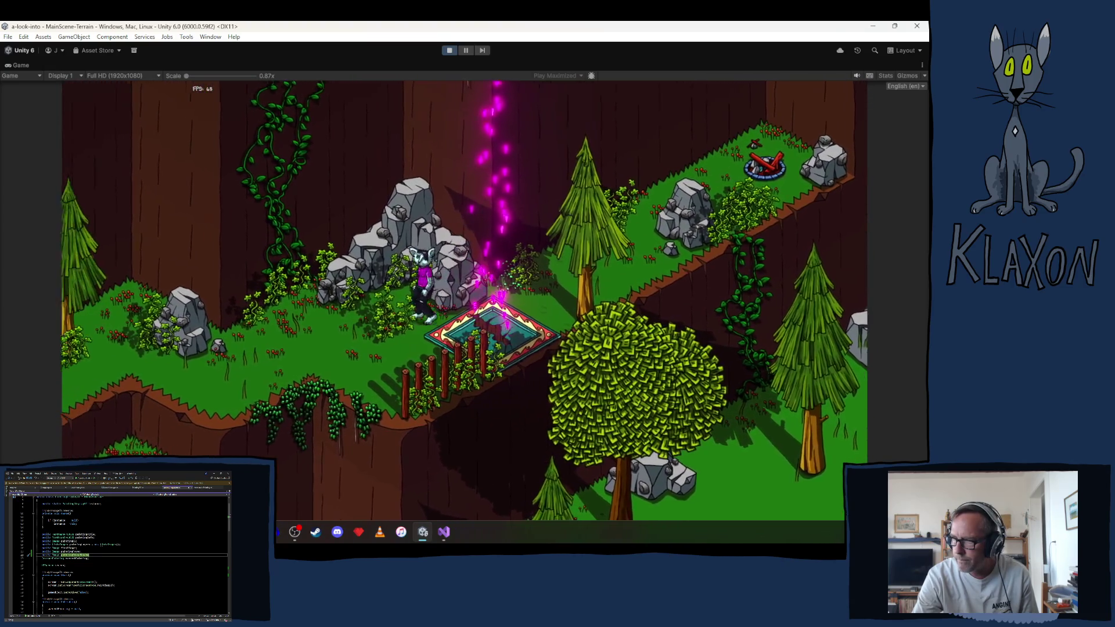
{"action": "key", "text": "s"}
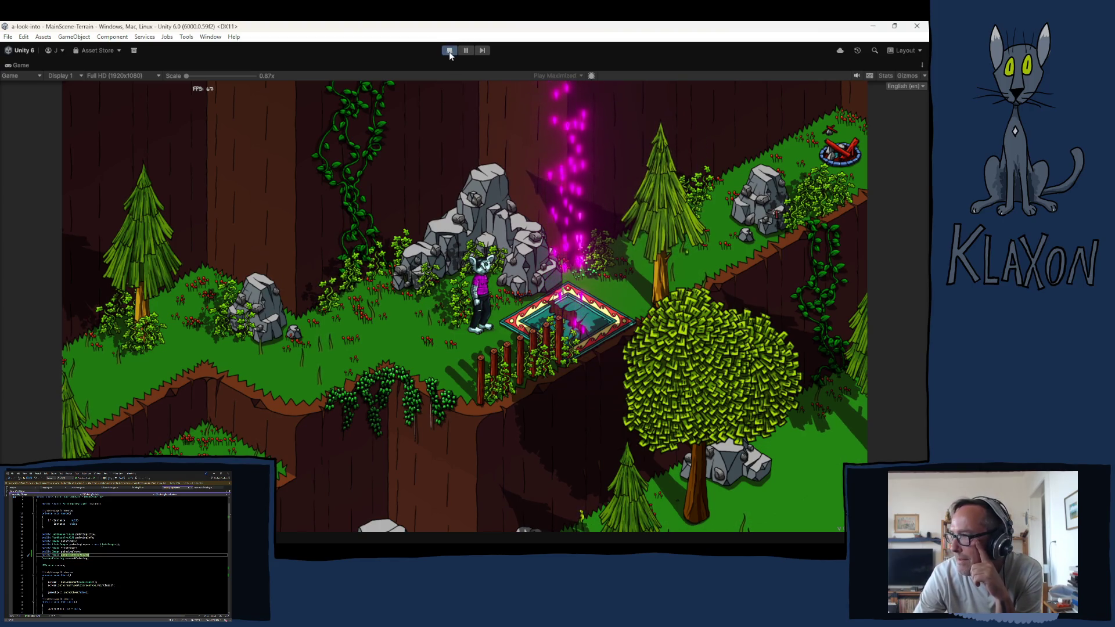
Step: Exit Play mode to return to the MainScene-Terrain editor view
{"action": "left_click", "coordinate": [449, 51]}
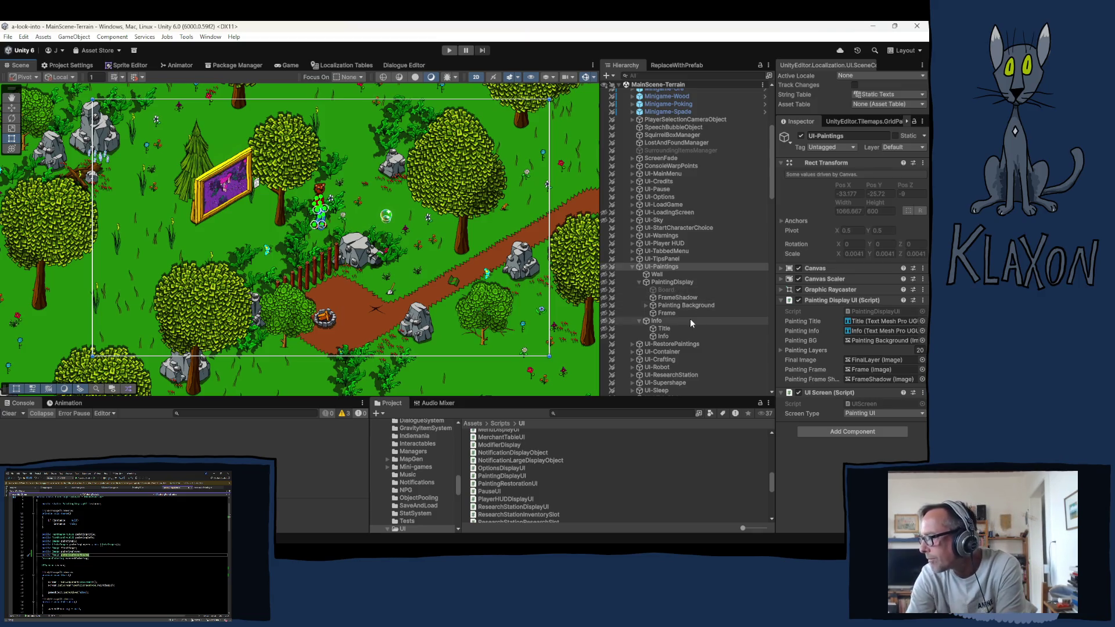
Step: Collapse GameManager in the Hierarchy
{"action": "scroll", "coordinate": [653, 230], "scroll_direction": "up", "scroll_amount": 5}
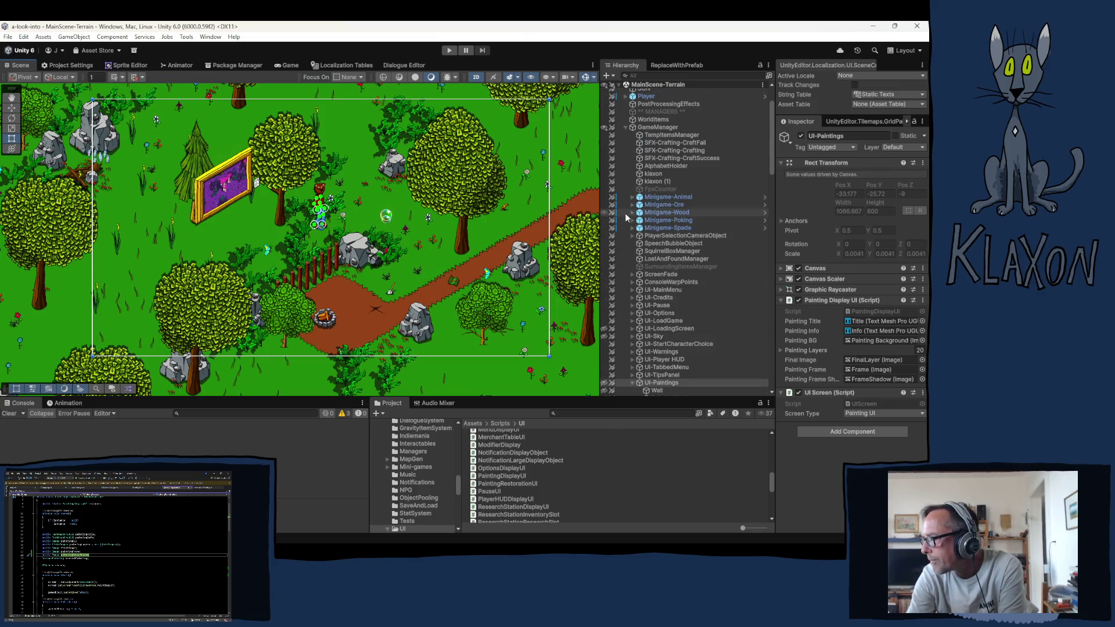
{"action": "left_click", "coordinate": [625, 126]}
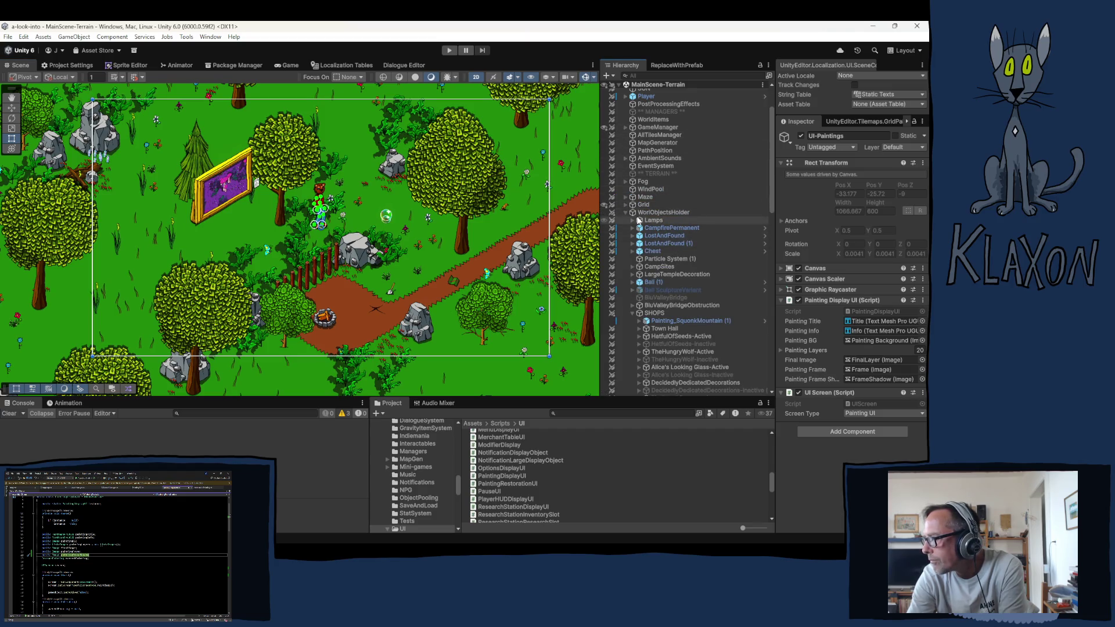
{"action": "scroll", "coordinate": [680, 258], "scroll_direction": "down", "scroll_amount": 1}
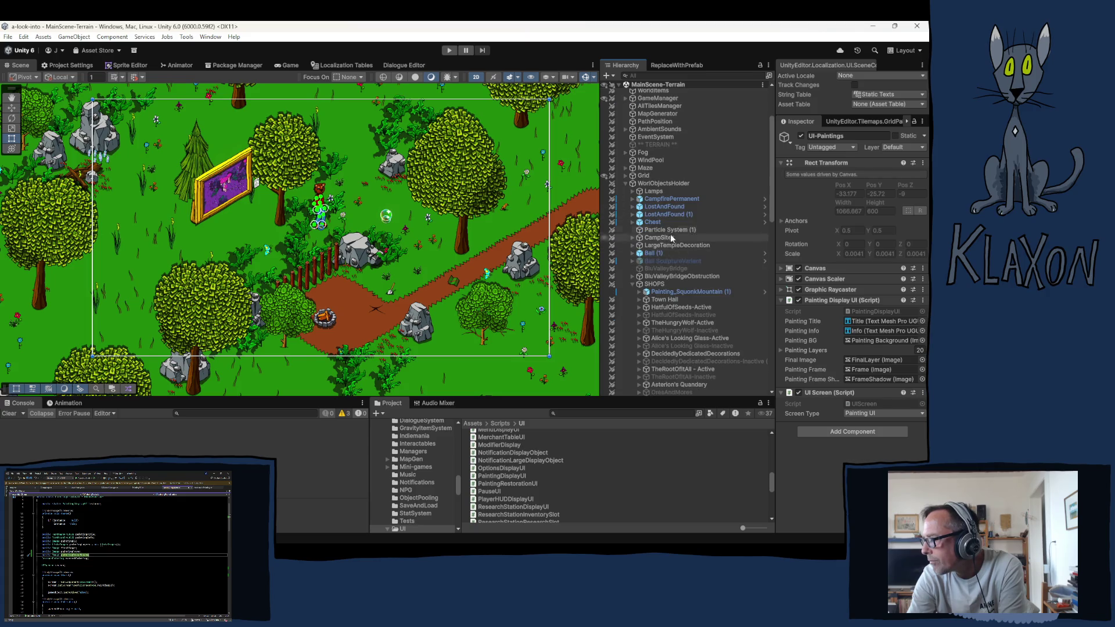
Step: Peek inside LargeTempleDecoration, then browse the Hierarchy down to Museum > Art
{"action": "left_click", "coordinate": [632, 246]}
{"action": "left_click", "coordinate": [633, 245]}
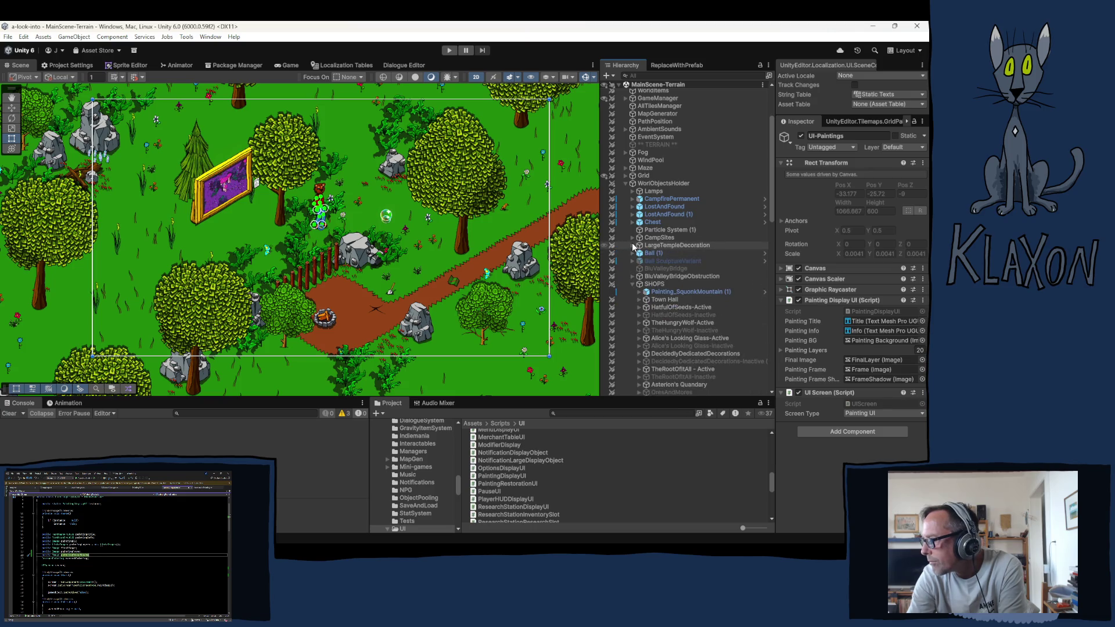
{"action": "scroll", "coordinate": [637, 291], "scroll_direction": "down", "scroll_amount": 10}
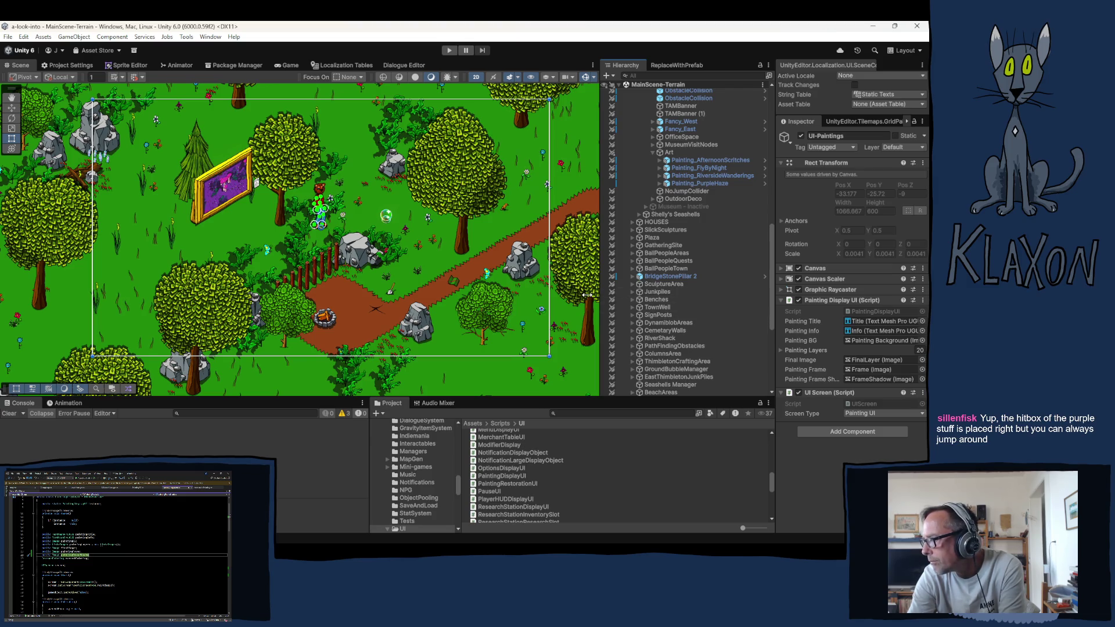
{"action": "scroll", "coordinate": [684, 305], "scroll_direction": "down", "scroll_amount": 3}
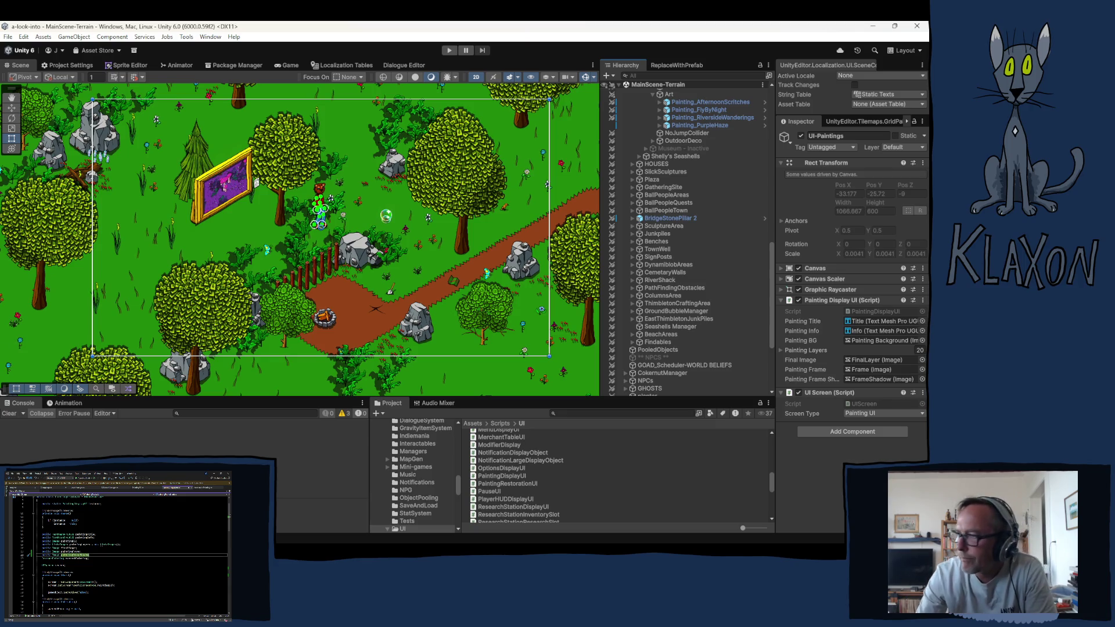
{"action": "scroll", "coordinate": [681, 265], "scroll_direction": "up", "scroll_amount": 5}
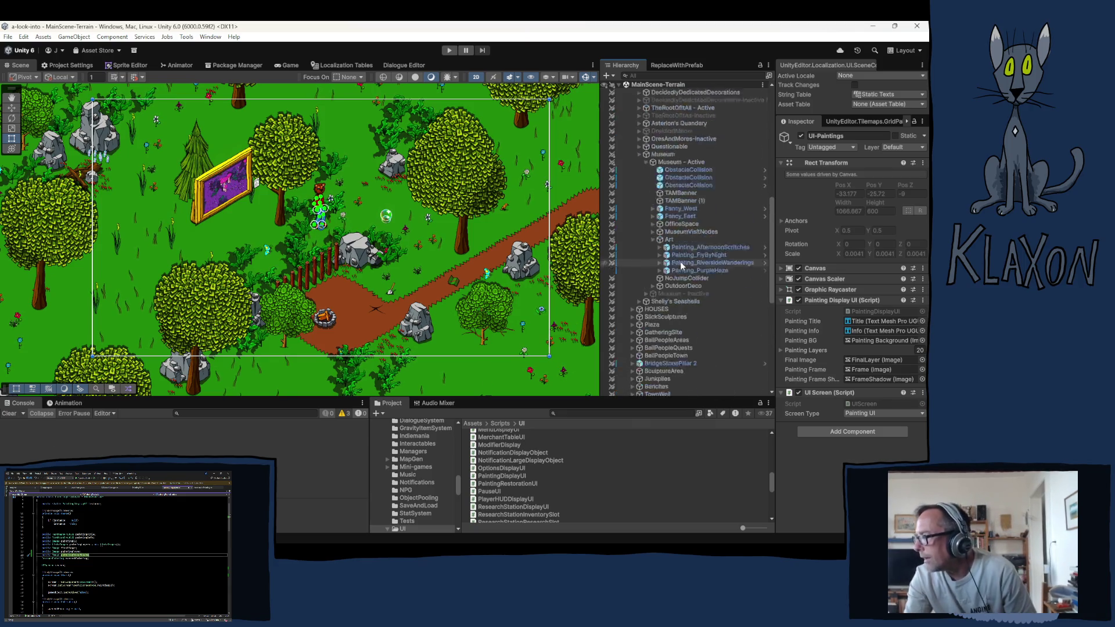
{"action": "scroll", "coordinate": [681, 265], "scroll_direction": "up", "scroll_amount": 1}
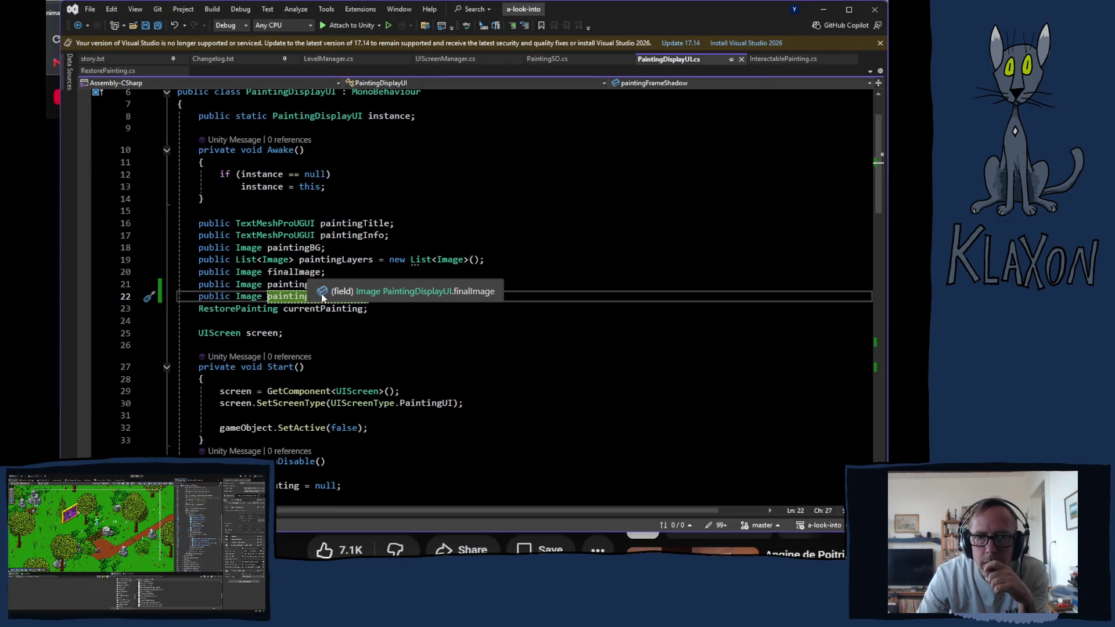
{"action": "scroll", "coordinate": [356, 360], "scroll_direction": "down", "scroll_amount": 8}
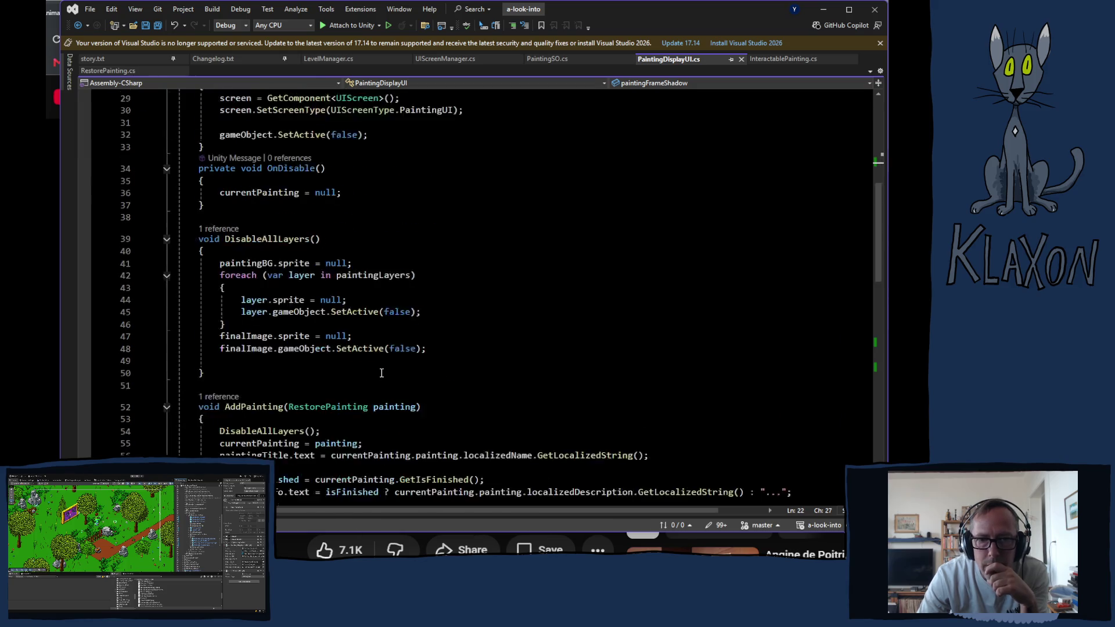
{"action": "scroll", "coordinate": [381, 372], "scroll_direction": "down", "scroll_amount": 9}
{"action": "scroll", "coordinate": [388, 364], "scroll_direction": "down", "scroll_amount": 4}
{"action": "scroll", "coordinate": [377, 365], "scroll_direction": "up", "scroll_amount": 6}
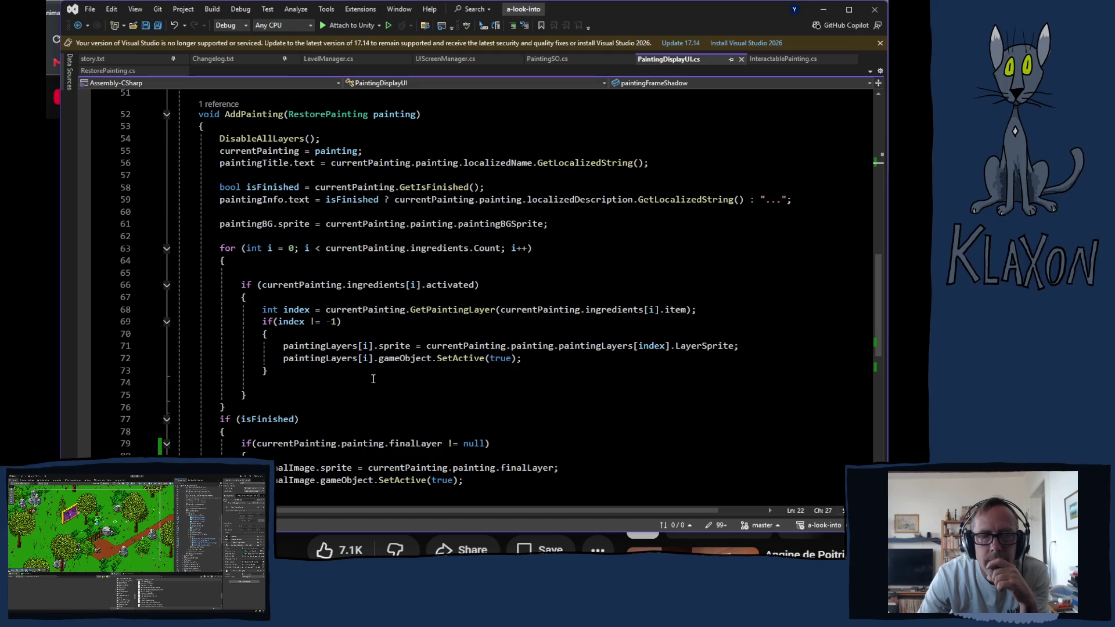
{"action": "scroll", "coordinate": [373, 378], "scroll_direction": "down", "scroll_amount": 1}
{"action": "scroll", "coordinate": [373, 381], "scroll_direction": "down", "scroll_amount": 4}
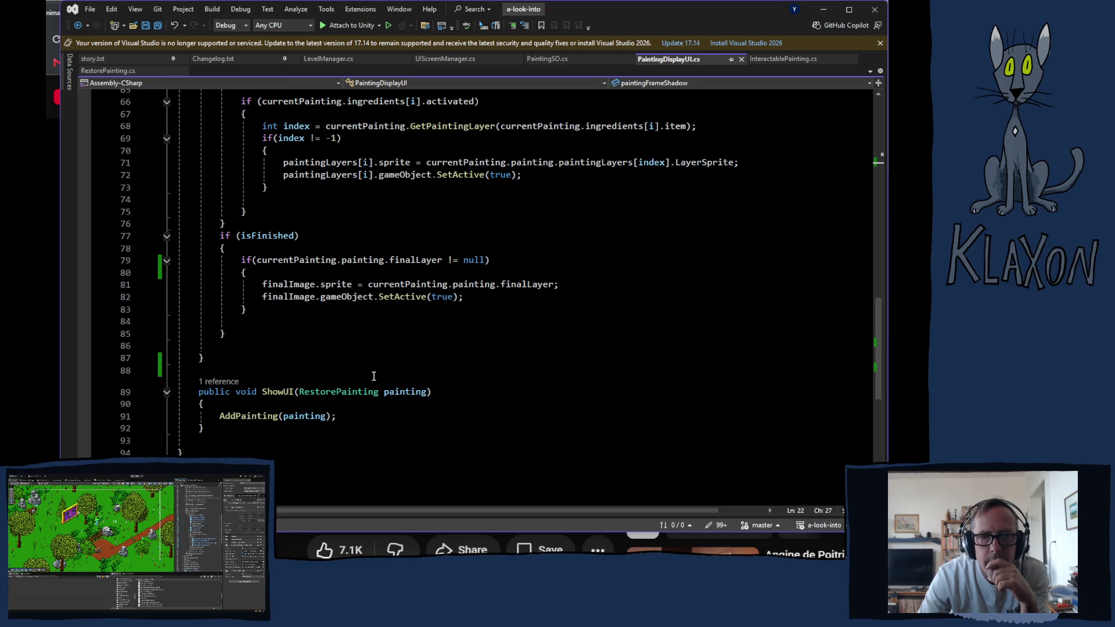
{"action": "left_click", "coordinate": [217, 384]}
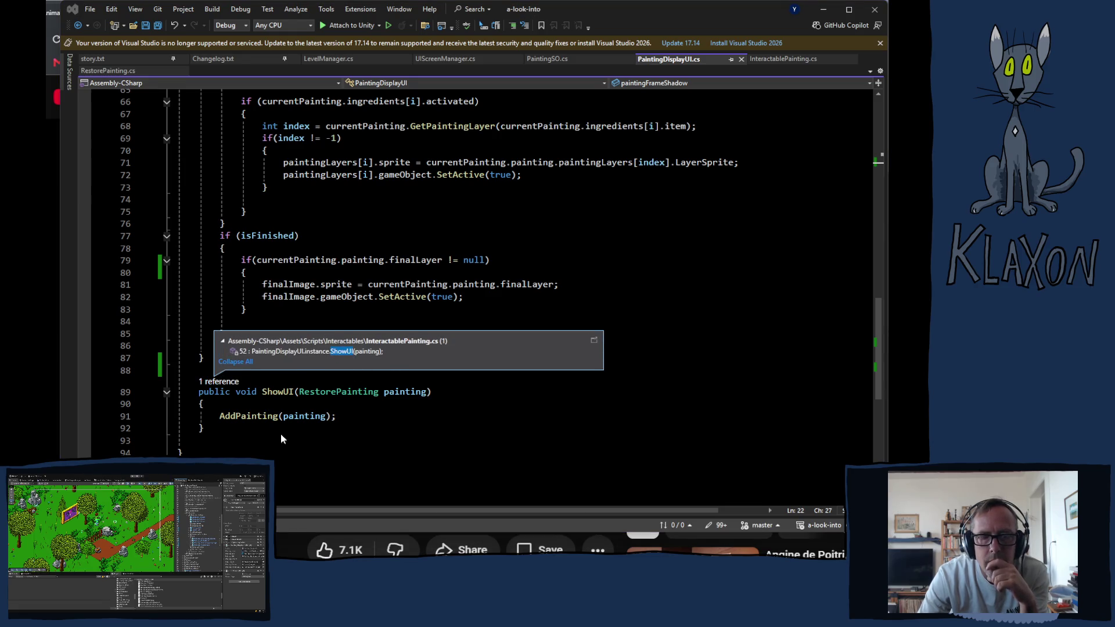
{"action": "left_click", "coordinate": [237, 446]}
{"action": "scroll", "coordinate": [298, 431], "scroll_direction": "up", "scroll_amount": 9}
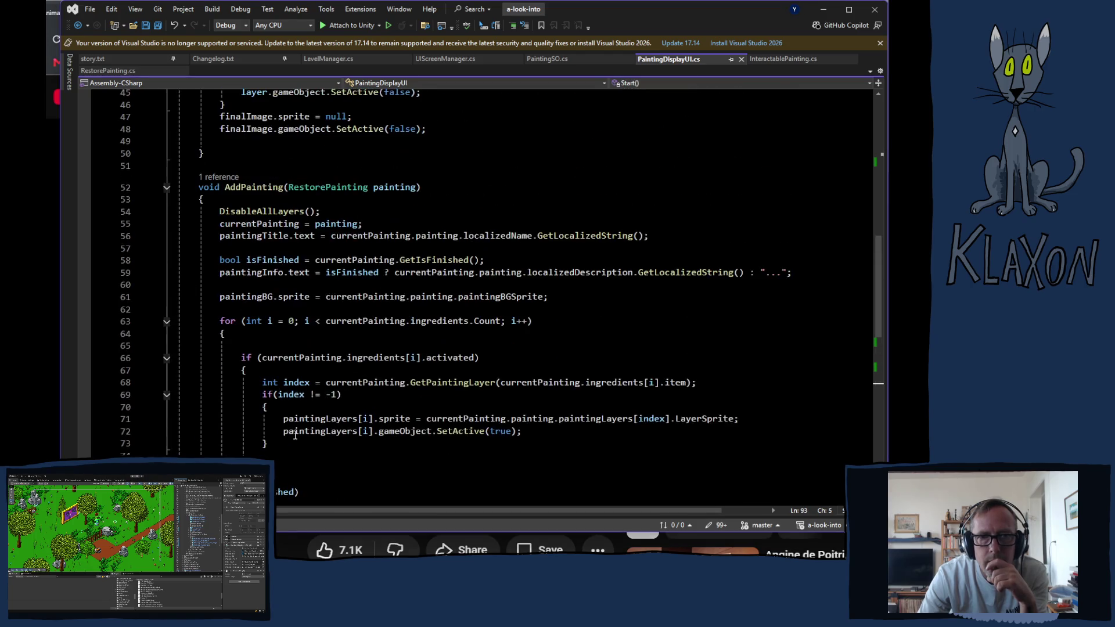
{"action": "scroll", "coordinate": [302, 429], "scroll_direction": "up", "scroll_amount": 3}
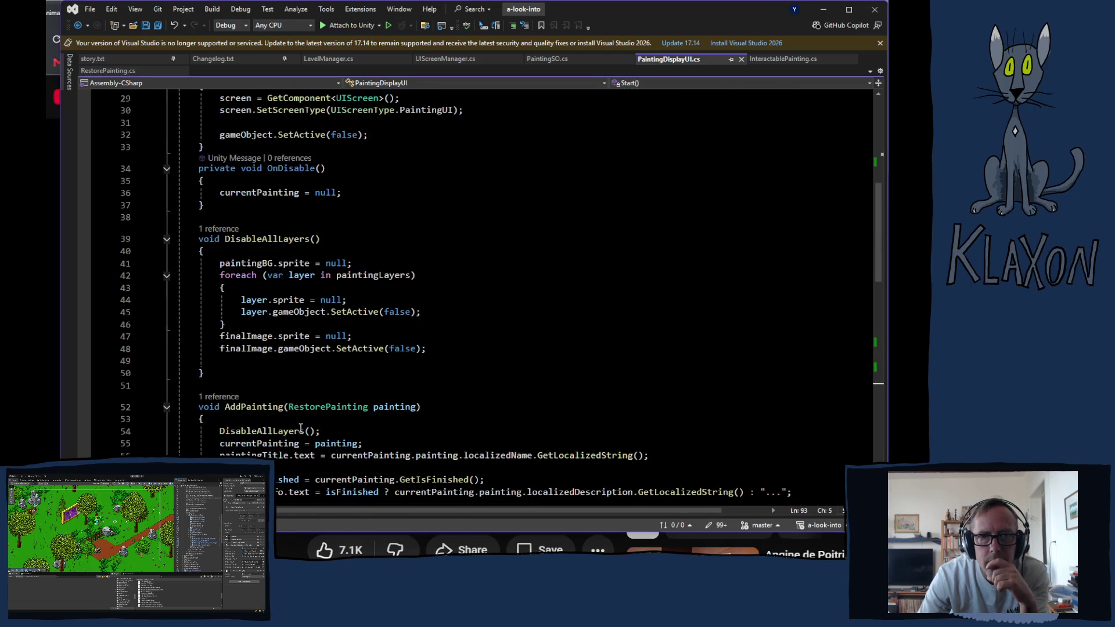
{"action": "scroll", "coordinate": [311, 425], "scroll_direction": "up", "scroll_amount": 3}
{"action": "scroll", "coordinate": [311, 426], "scroll_direction": "down", "scroll_amount": 4}
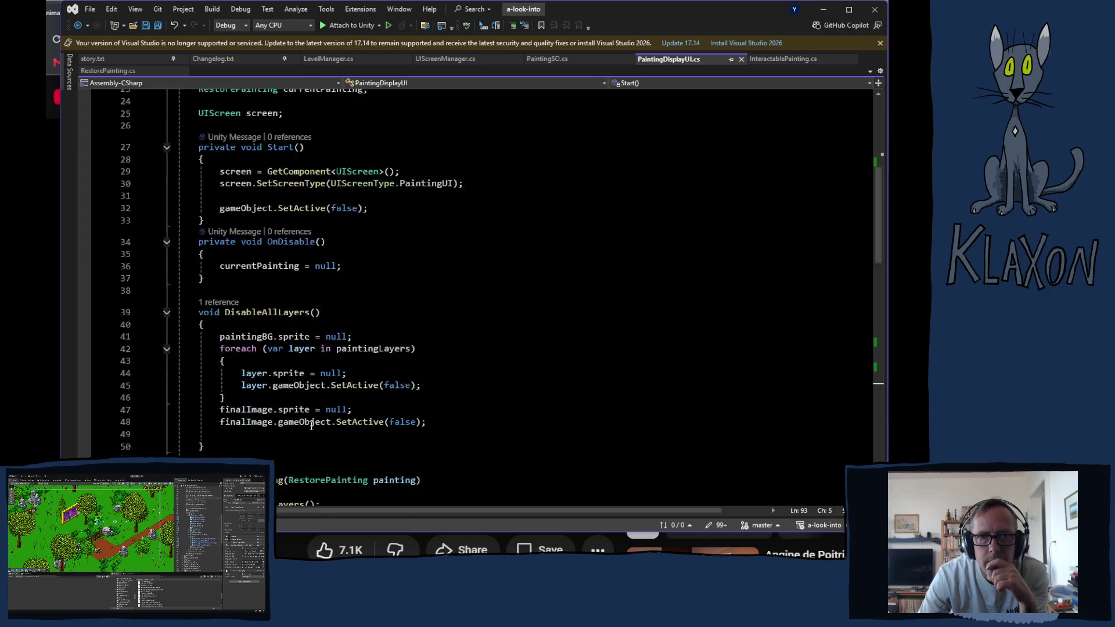
{"action": "scroll", "coordinate": [311, 425], "scroll_direction": "down", "scroll_amount": 3}
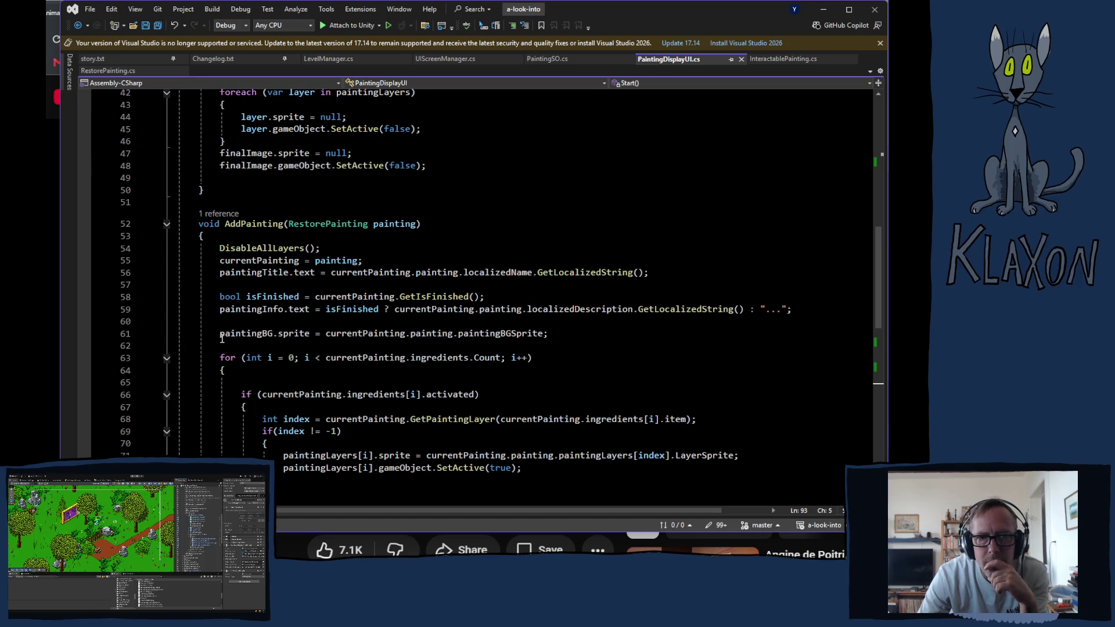
Step: Duplicate the paintingBG sprite assignment line twice below itself
{"action": "left_click_drag", "start_coordinate": [219, 333], "coordinate": [361, 324]}
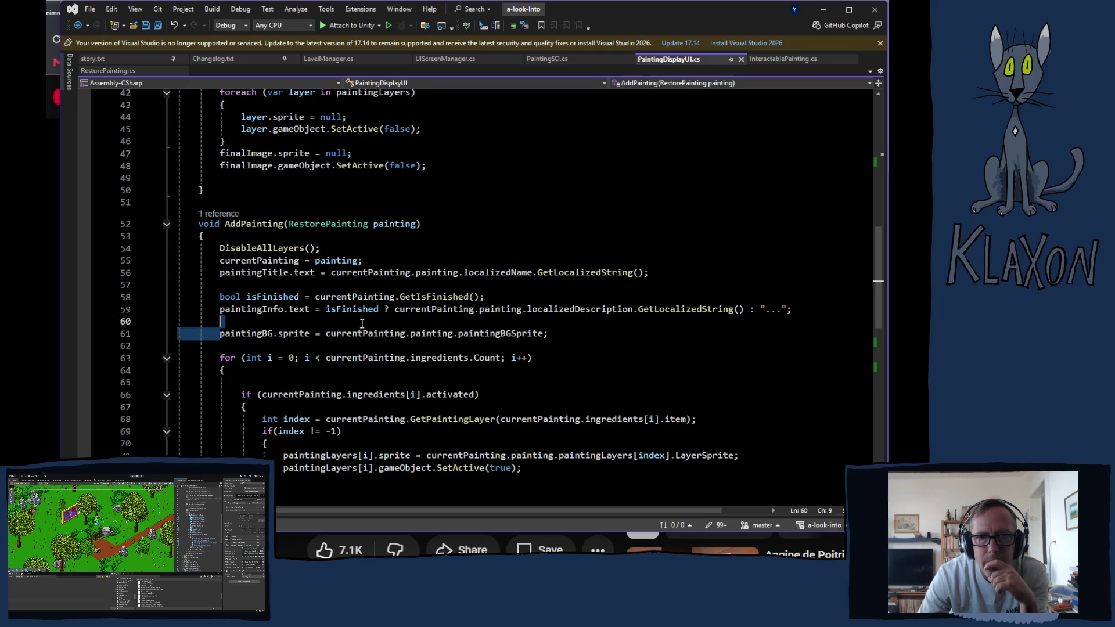
{"action": "left_click_drag", "start_coordinate": [440, 326], "coordinate": [549, 337]}
{"action": "key", "text": "ctrl+c"}
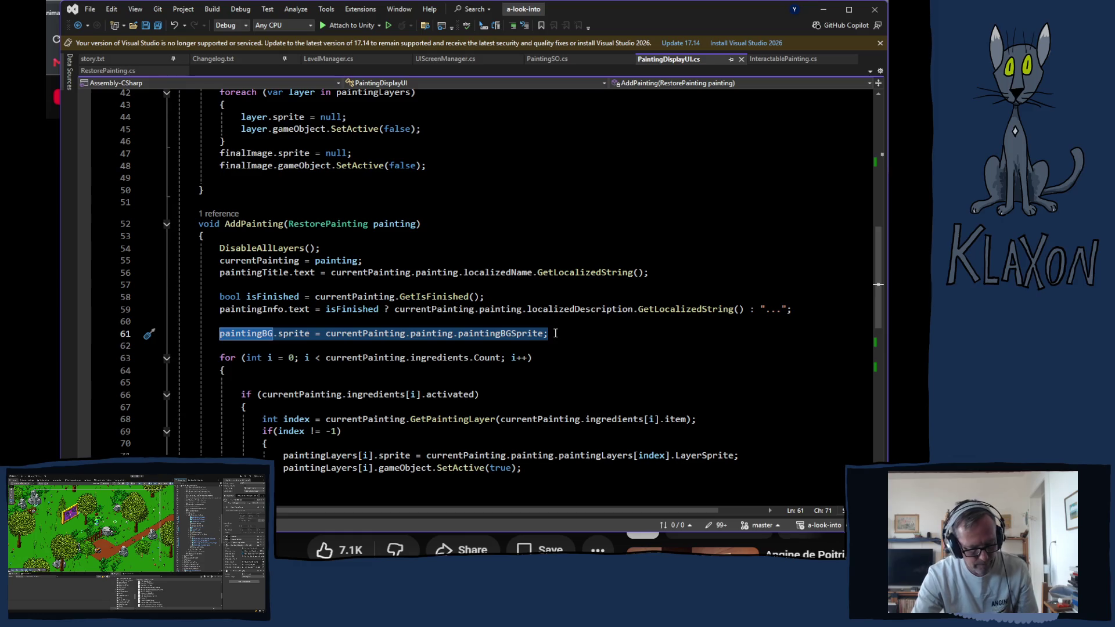
{"action": "left_click", "coordinate": [558, 334]}
{"action": "key", "text": "Return"}
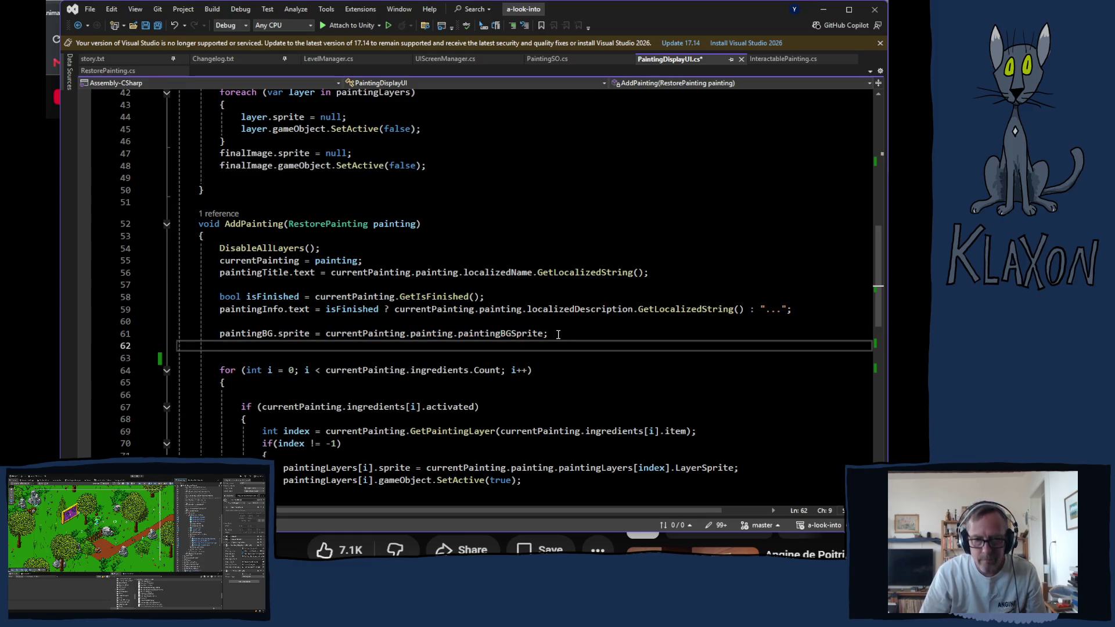
{"action": "key", "text": "ctrl+v"}
{"action": "key", "text": "Return"}
{"action": "key", "text": "ctrl+v"}
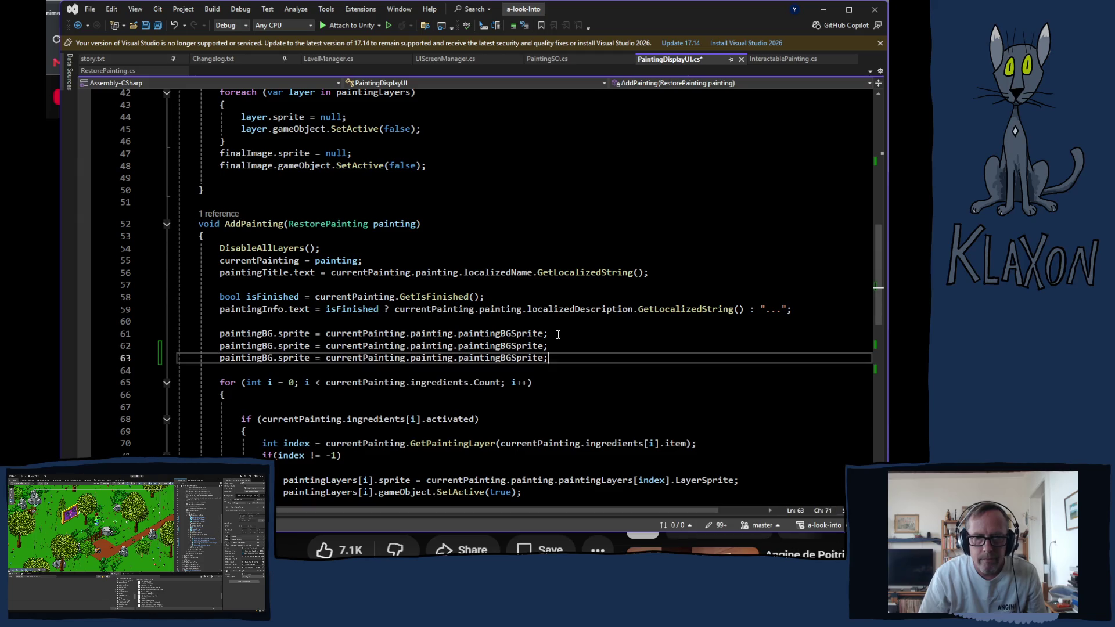
Step: Retarget the two copies to paintingFrame and paintingFrameShadow
{"action": "double_click", "coordinate": [253, 347]}
{"action": "type", "text": "pain"}
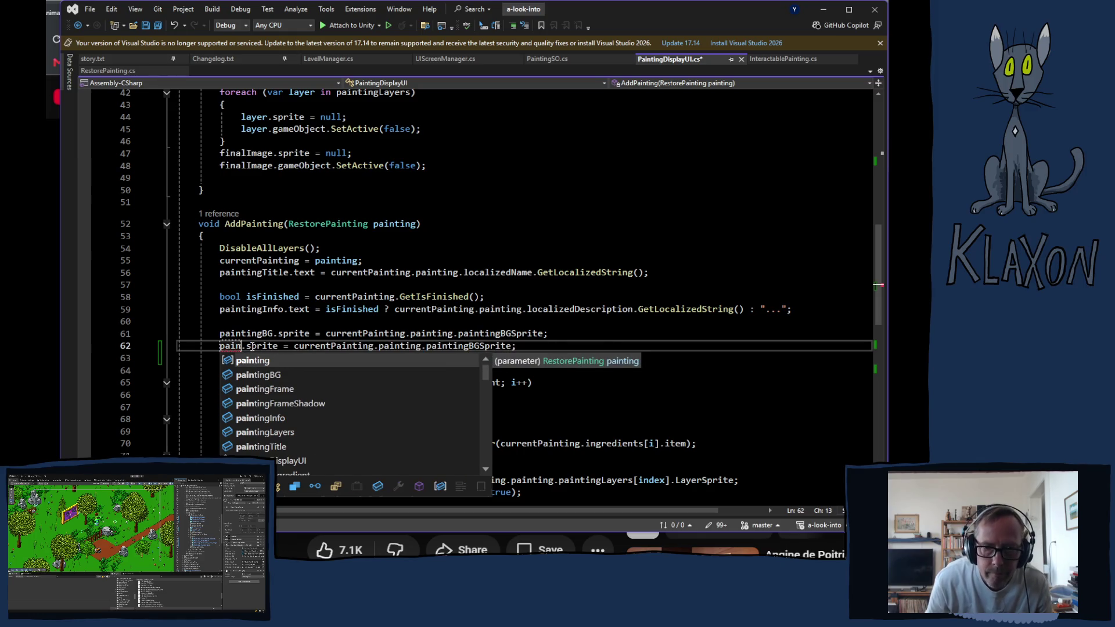
{"action": "key", "text": "Down"}
{"action": "key", "text": "Down"}
{"action": "key", "text": "Tab"}
{"action": "double_click", "coordinate": [252, 346]}
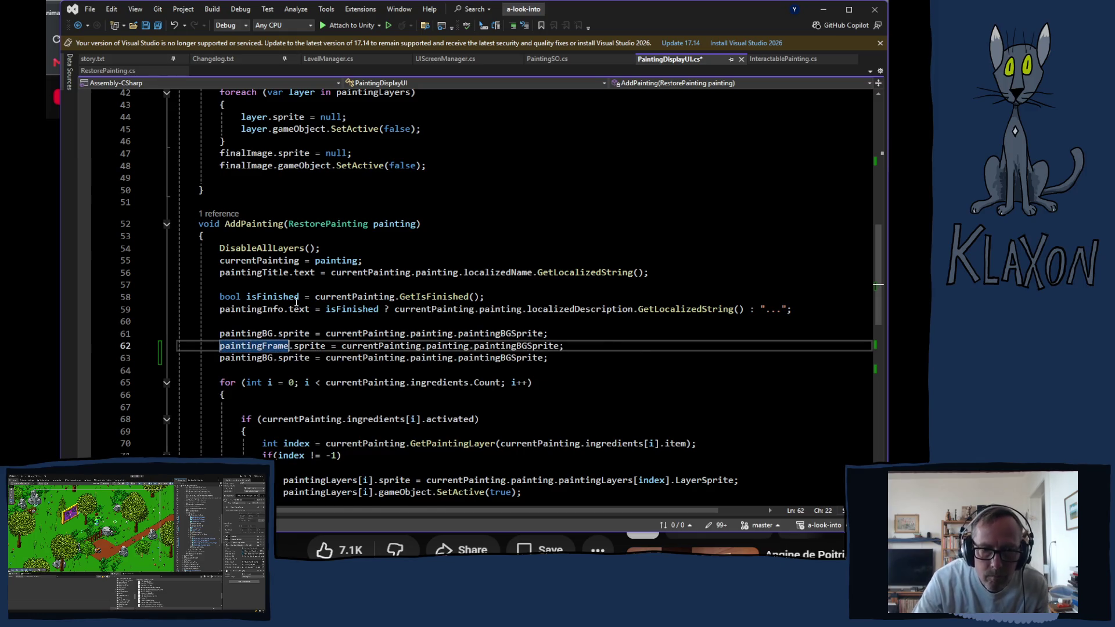
{"action": "double_click", "coordinate": [237, 356]}
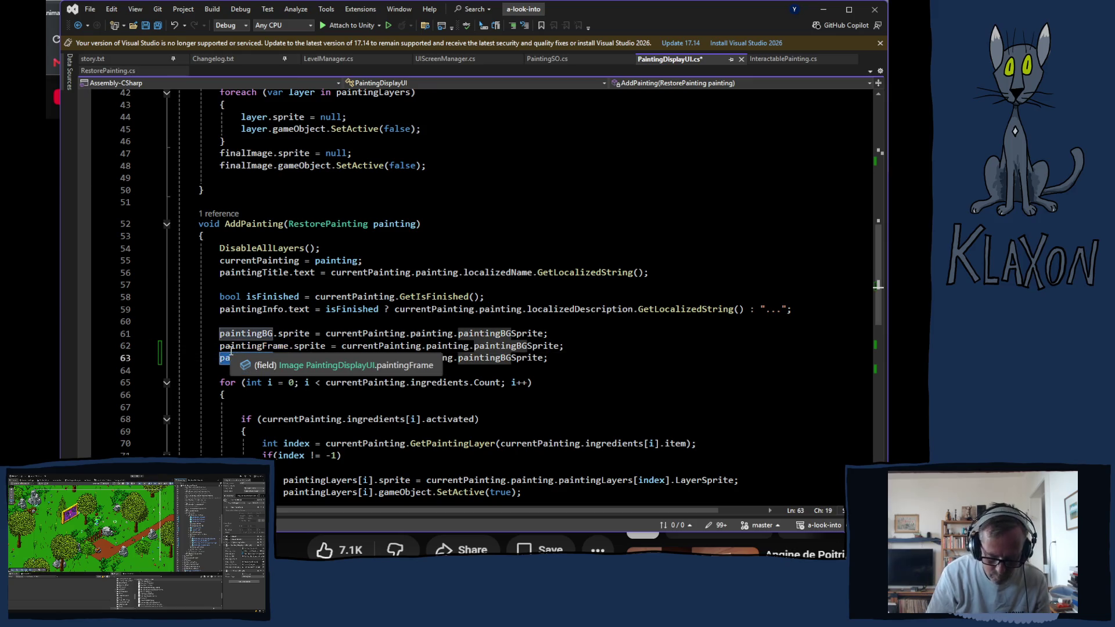
{"action": "type", "text": "paint"}
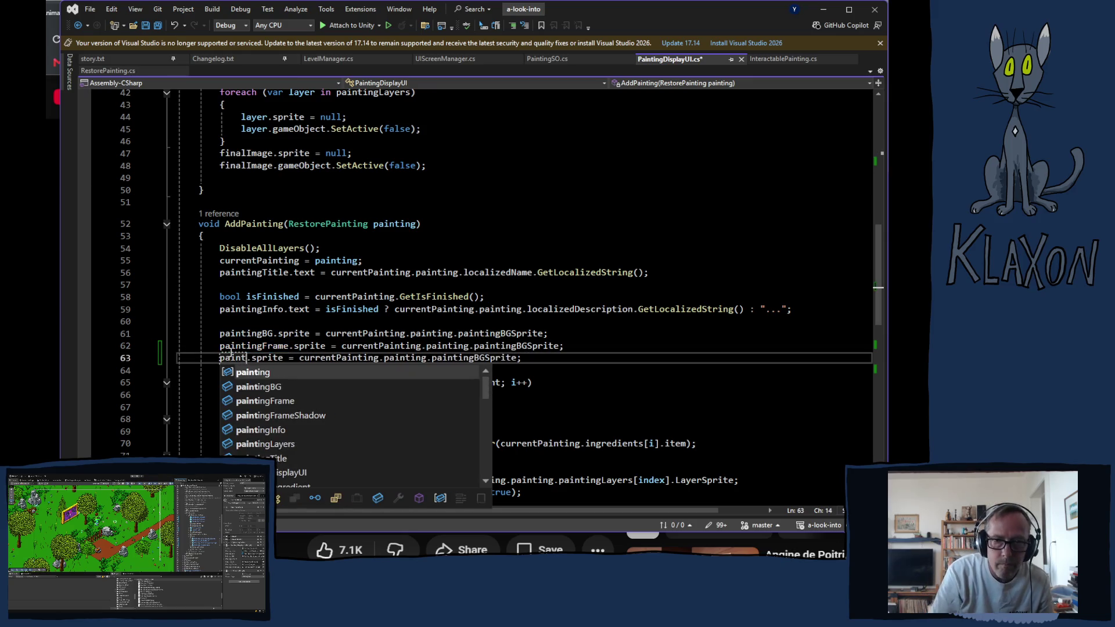
{"action": "key", "text": "Down"}
{"action": "key", "text": "Down"}
{"action": "key", "text": "Down"}
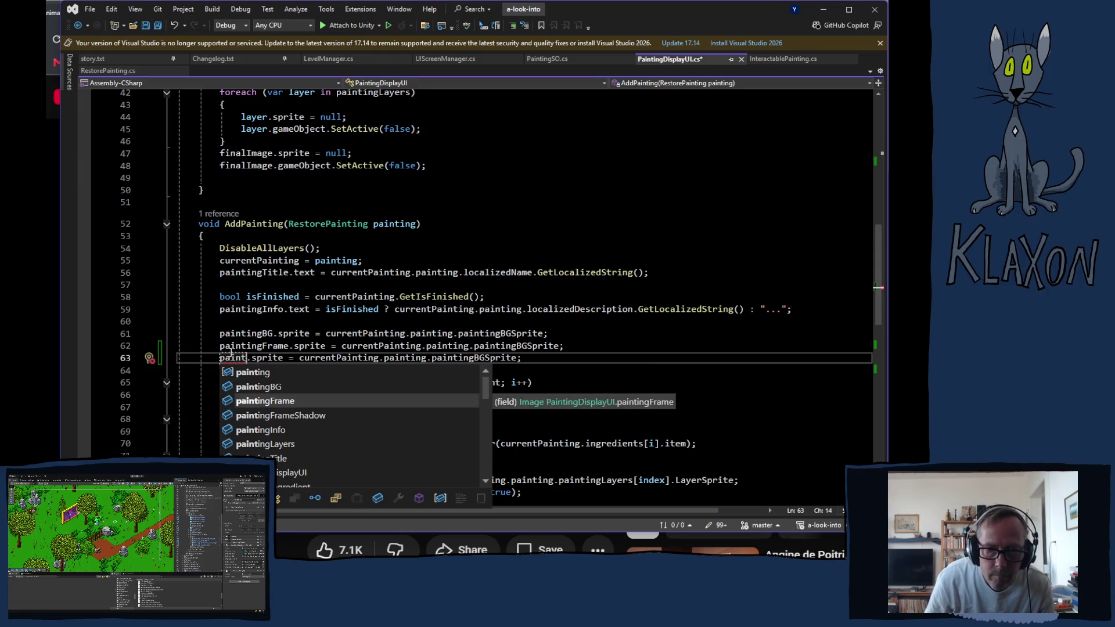
{"action": "key", "text": "Tab"}
{"action": "double_click", "coordinate": [230, 356]}
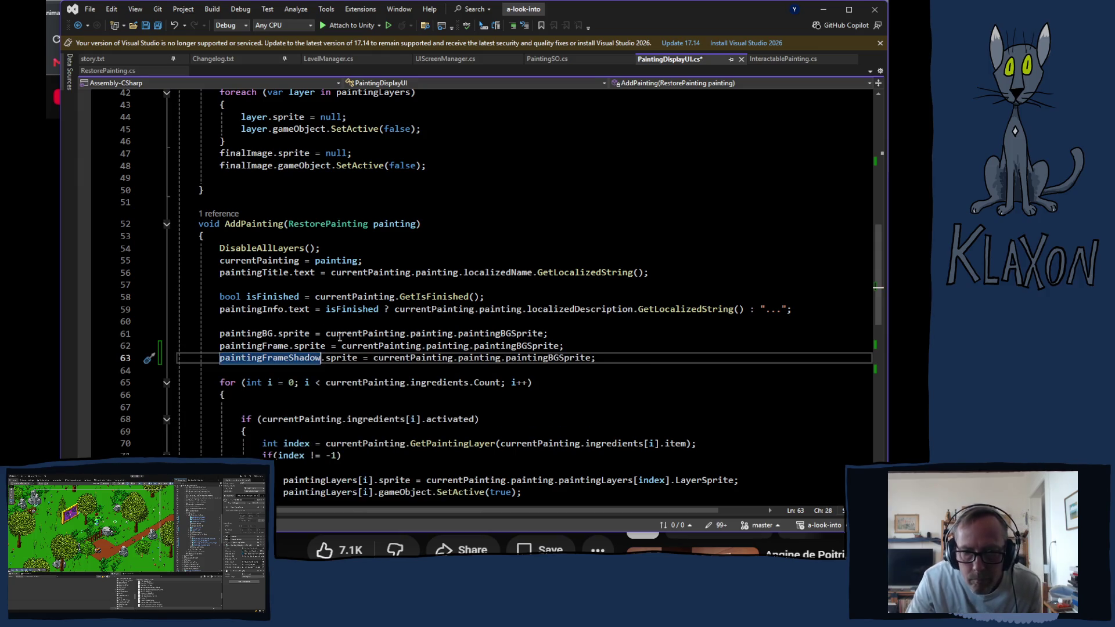
Step: Set both new lines' source sprite to painting.paintingFrame
{"action": "double_click", "coordinate": [522, 343]}
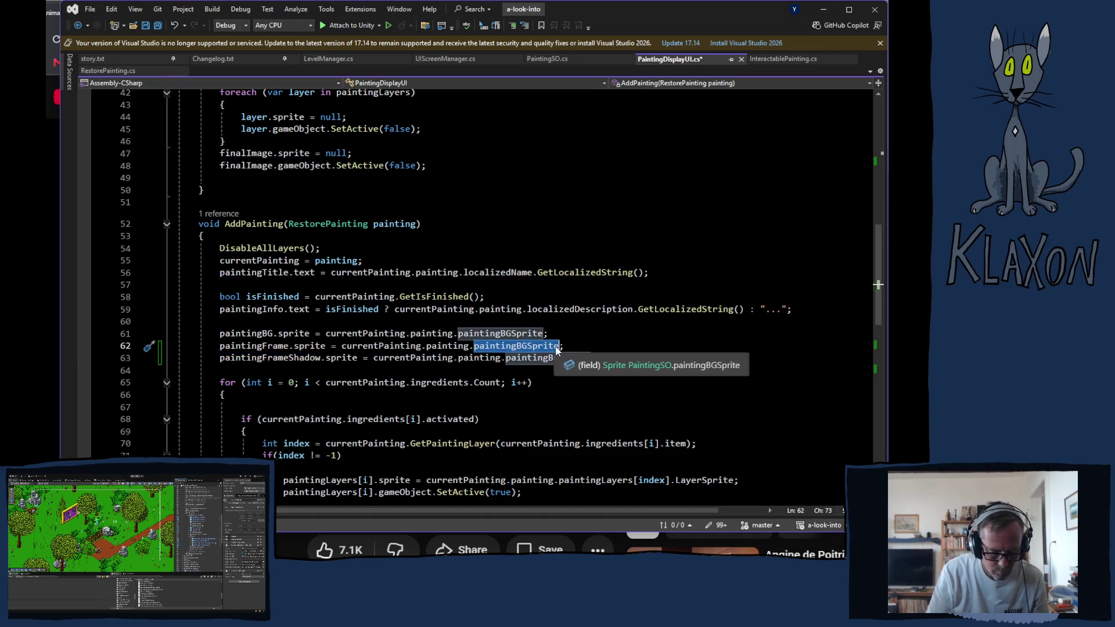
{"action": "type", "text": "pai"}
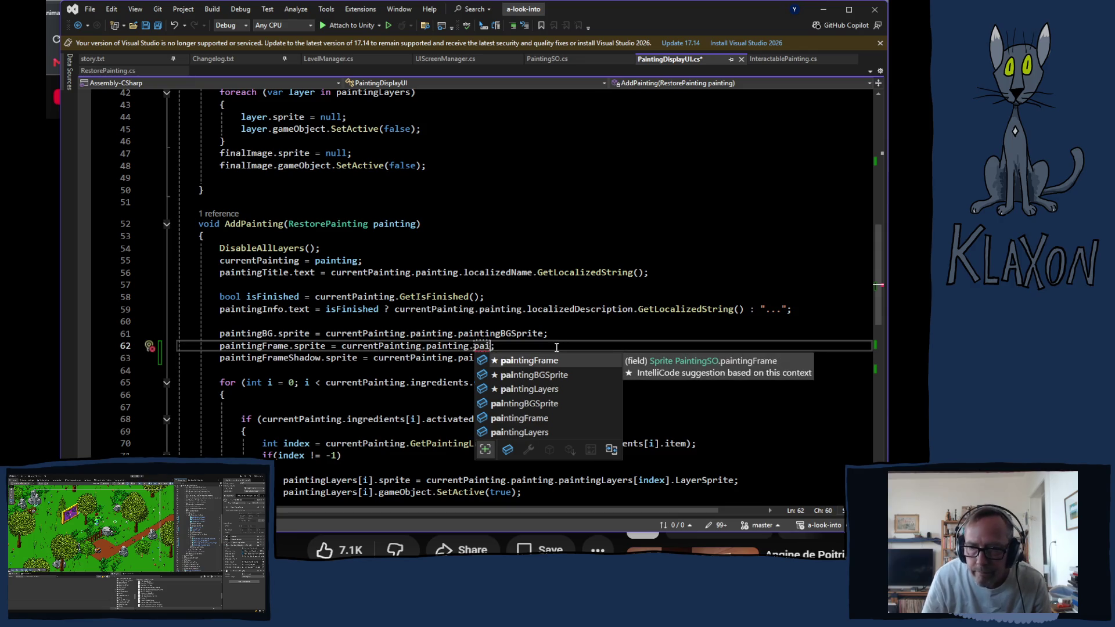
{"action": "key", "text": "Tab"}
{"action": "double_click", "coordinate": [556, 360]}
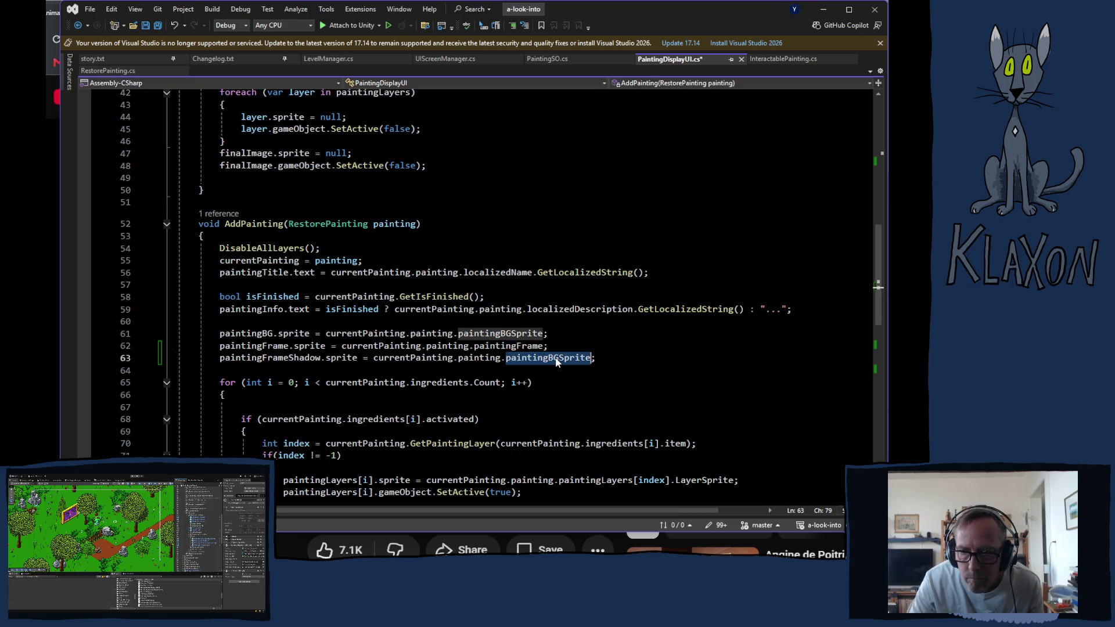
{"action": "type", "text": "paint"}
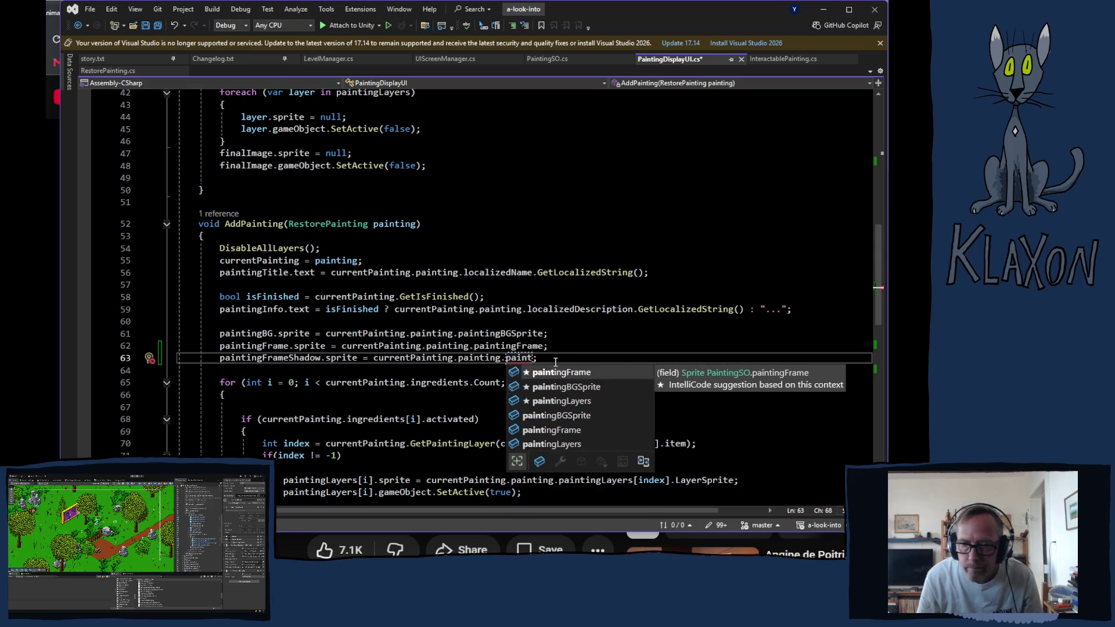
{"action": "key", "text": "Tab"}
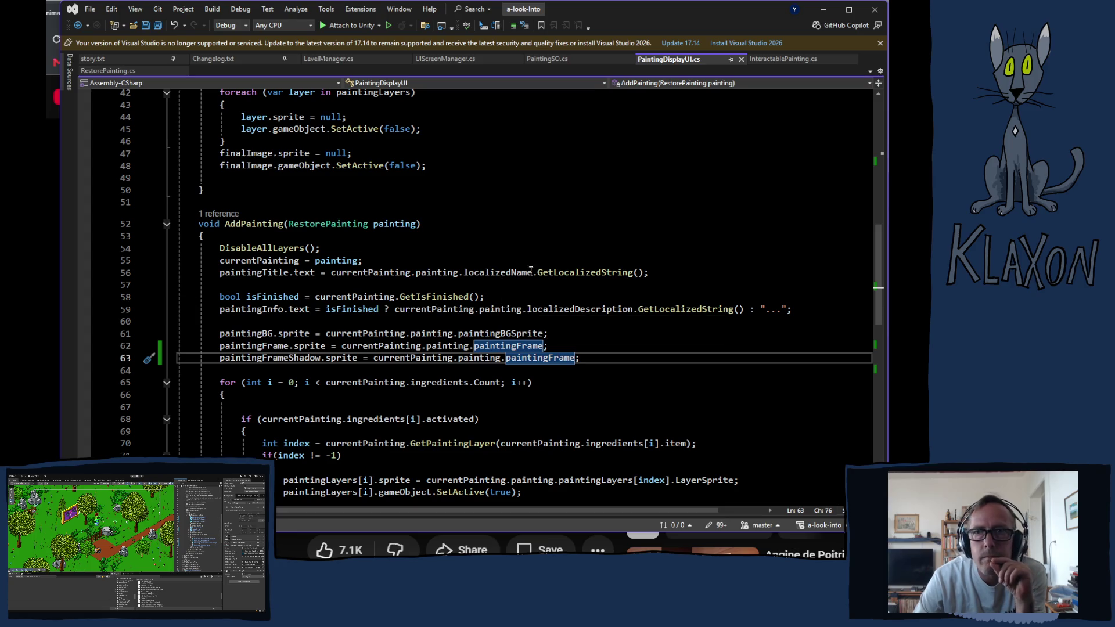
{"action": "key", "text": "alt+Tab"}
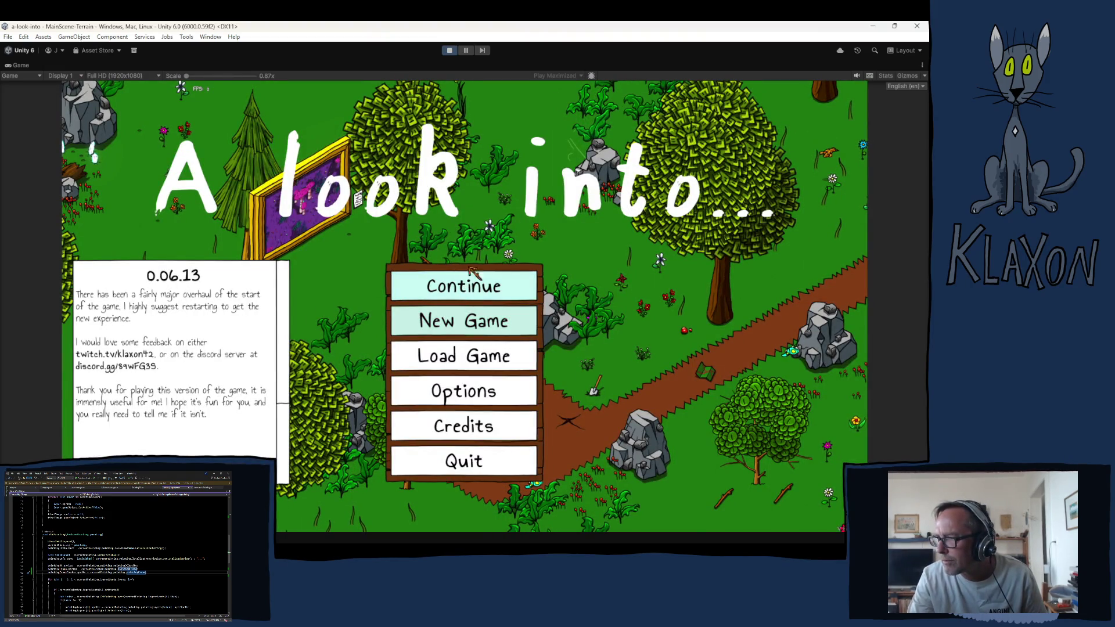
Step: Start the game from the title menu, placing the character back at the camp
{"action": "left_click", "coordinate": [457, 336]}
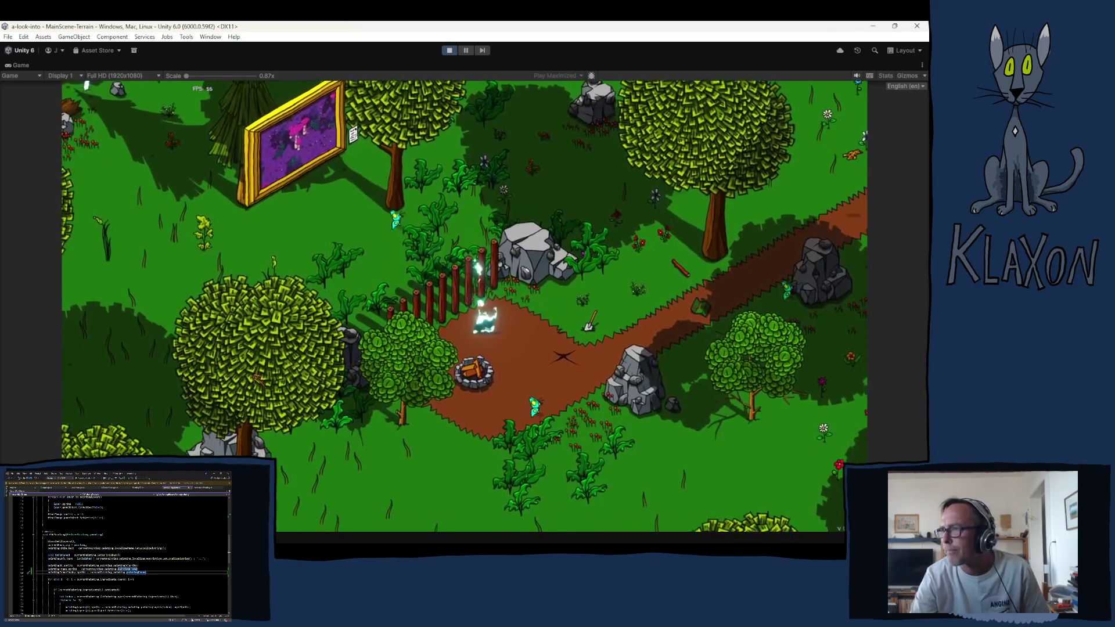
Step: Walk to the Purple Haze painting, view its close-up twice, then stop Play mode
{"action": "key", "text": "w"}
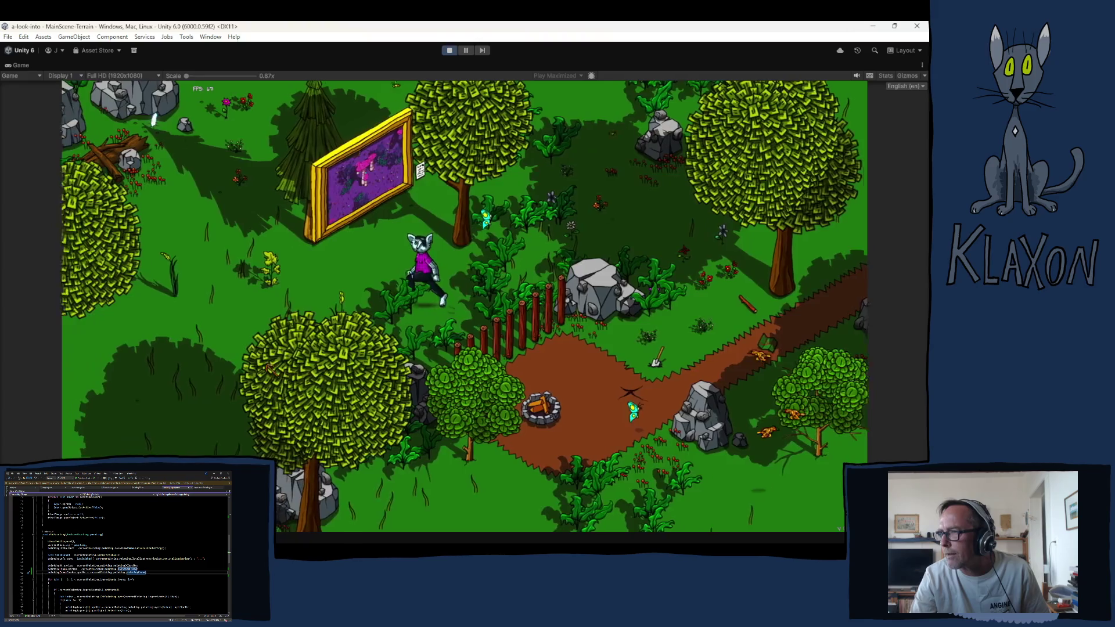
{"action": "key", "text": "e"}
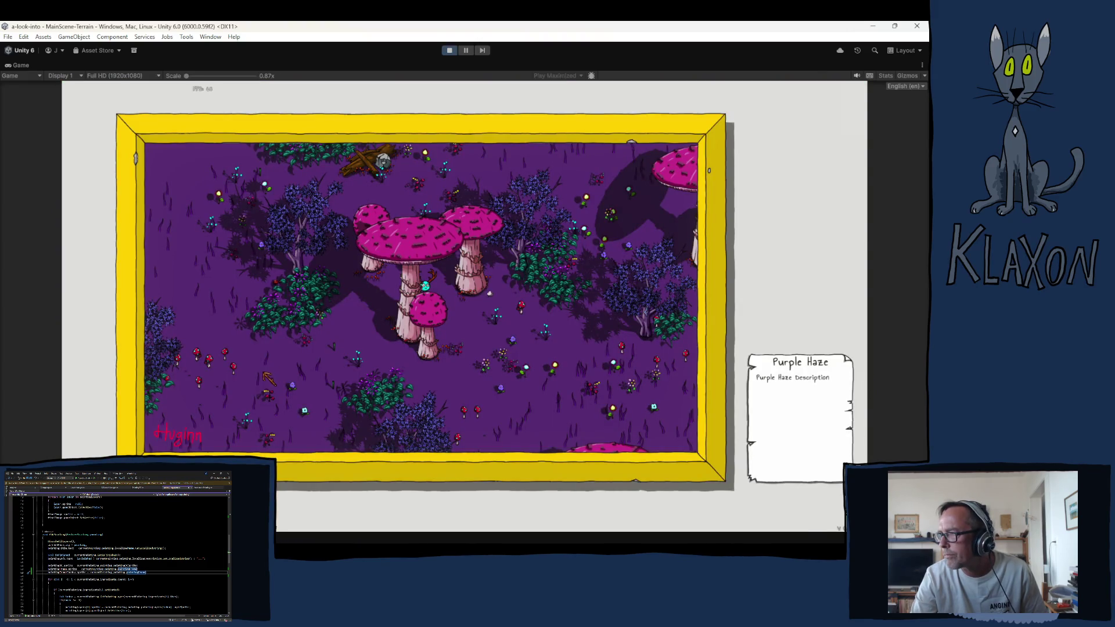
{"action": "key", "text": "Escape"}
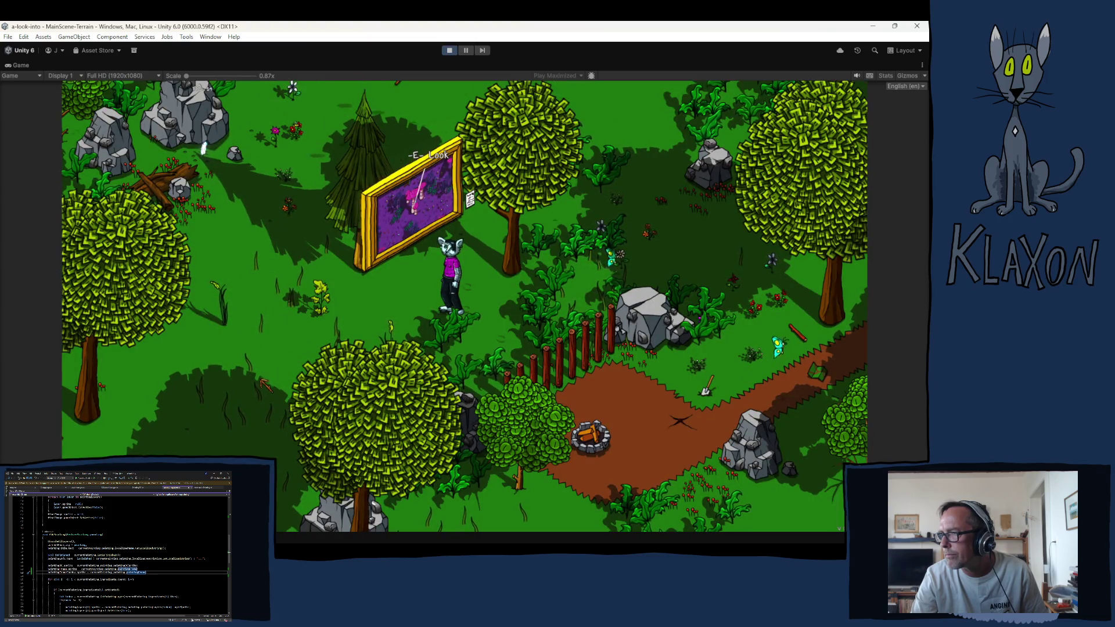
{"action": "key", "text": "e"}
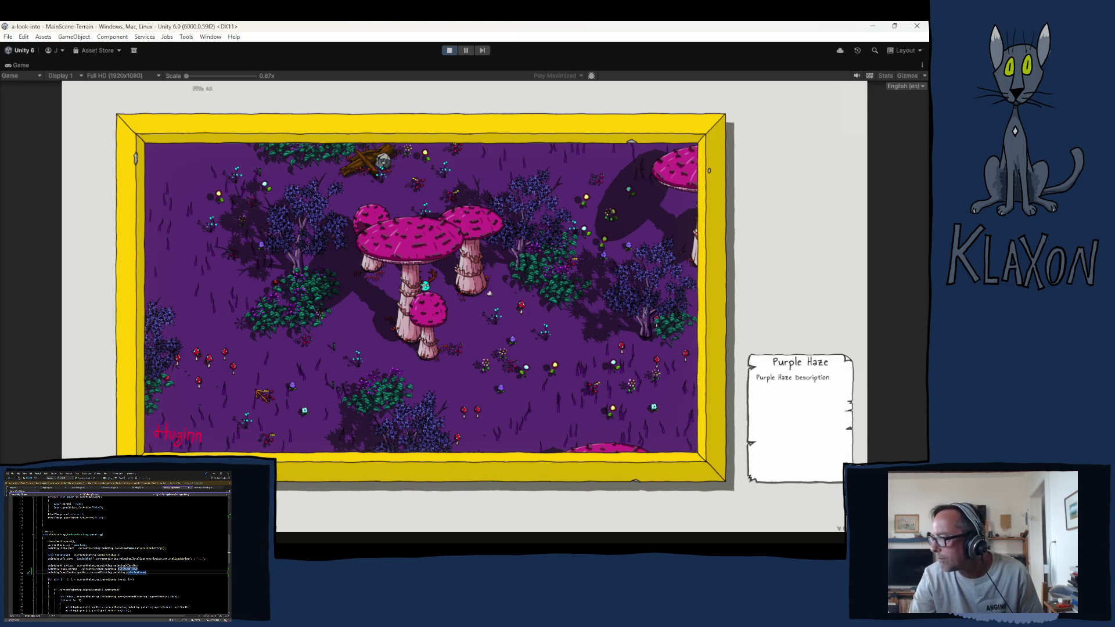
{"action": "key", "text": "e"}
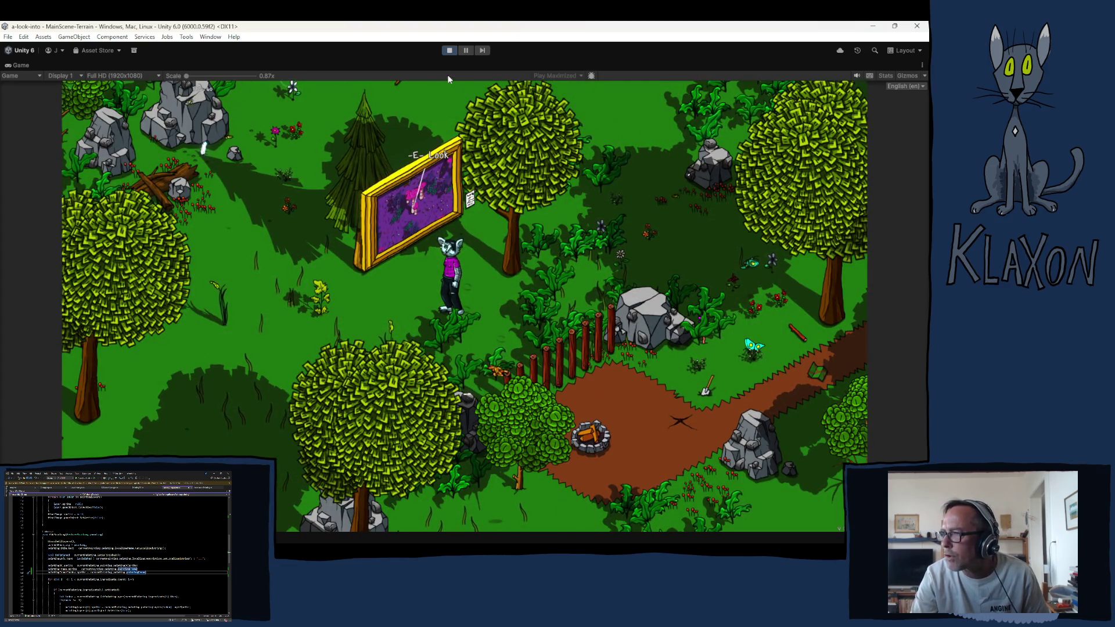
{"action": "left_click", "coordinate": [450, 52]}
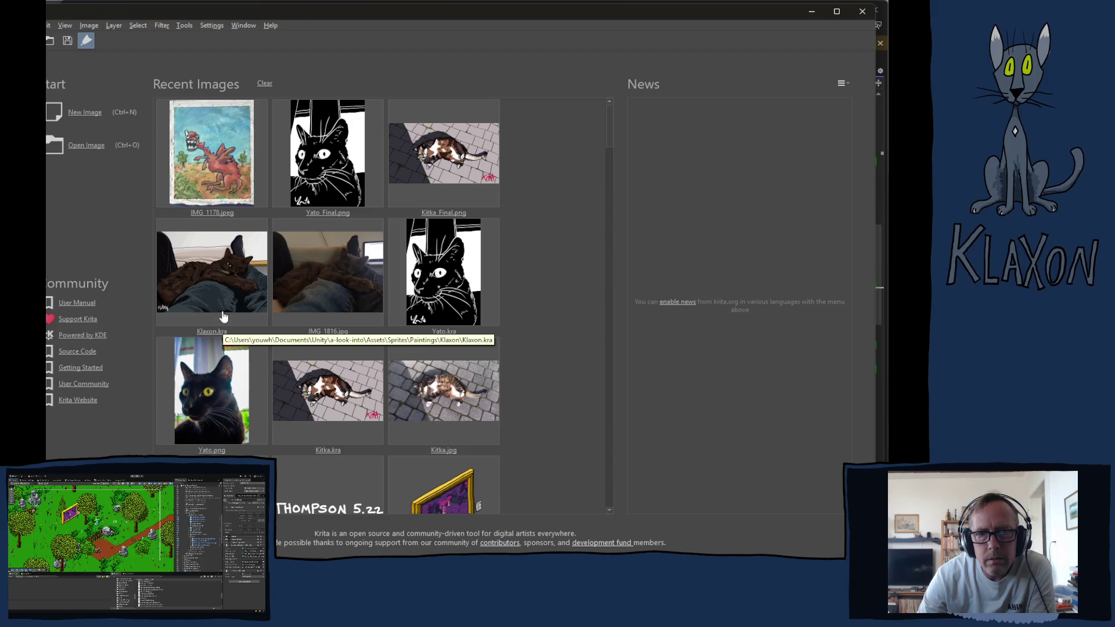
Step: Open Klaxon.kra from Recent Images and zoom out to see the whole painting
{"action": "left_click", "coordinate": [199, 269]}
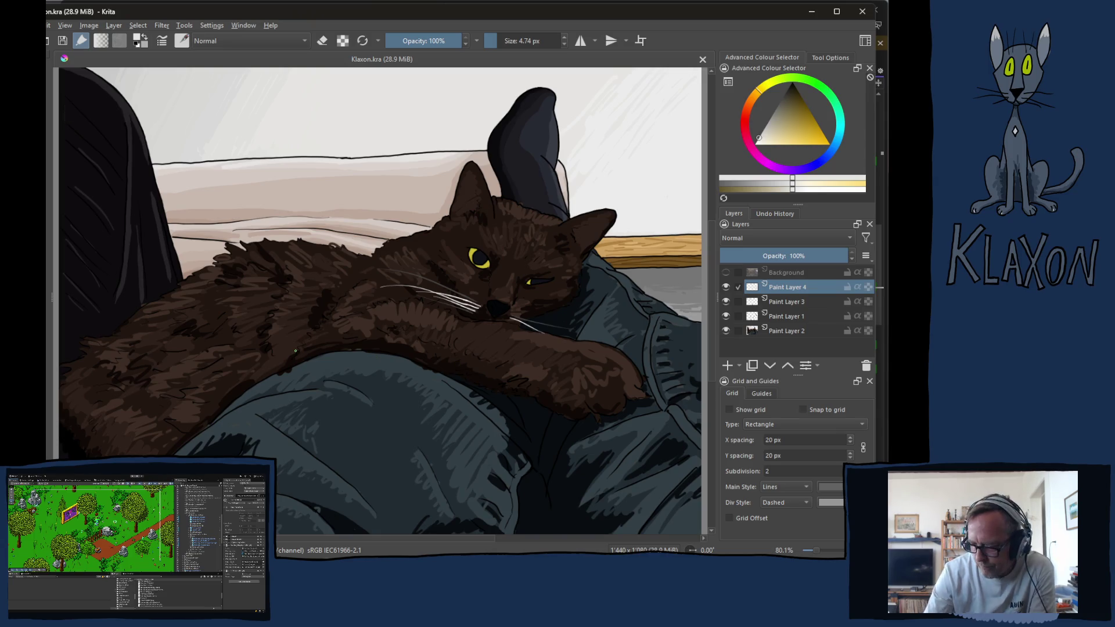
{"action": "key", "text": "1"}
{"action": "key", "text": "2"}
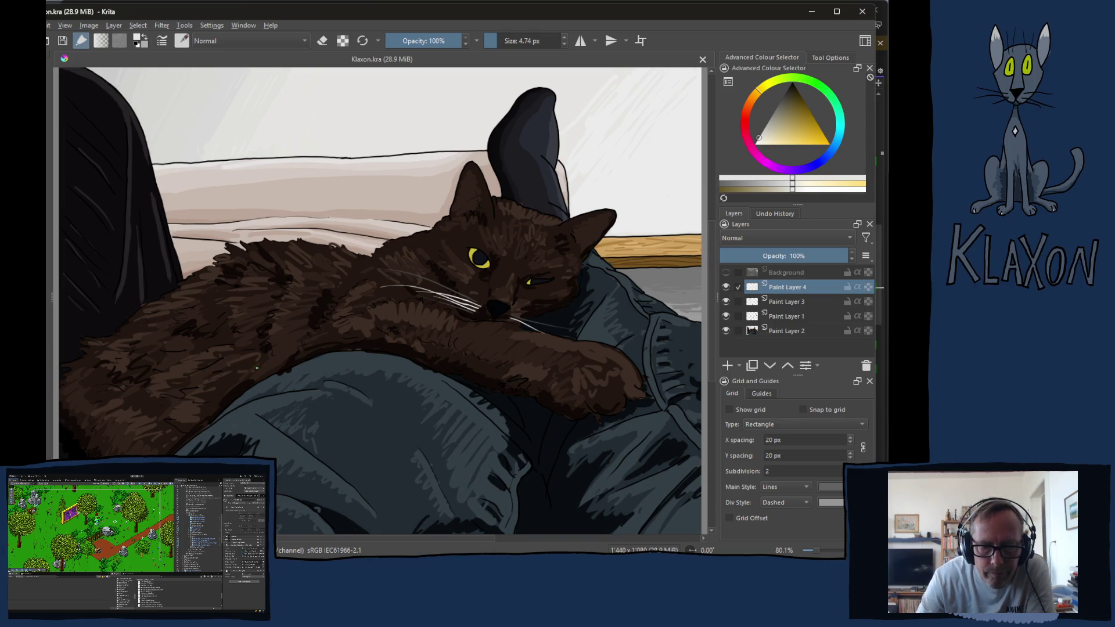
{"action": "key", "text": "minus"}
{"action": "key", "text": "minus"}
{"action": "key", "text": "minus"}
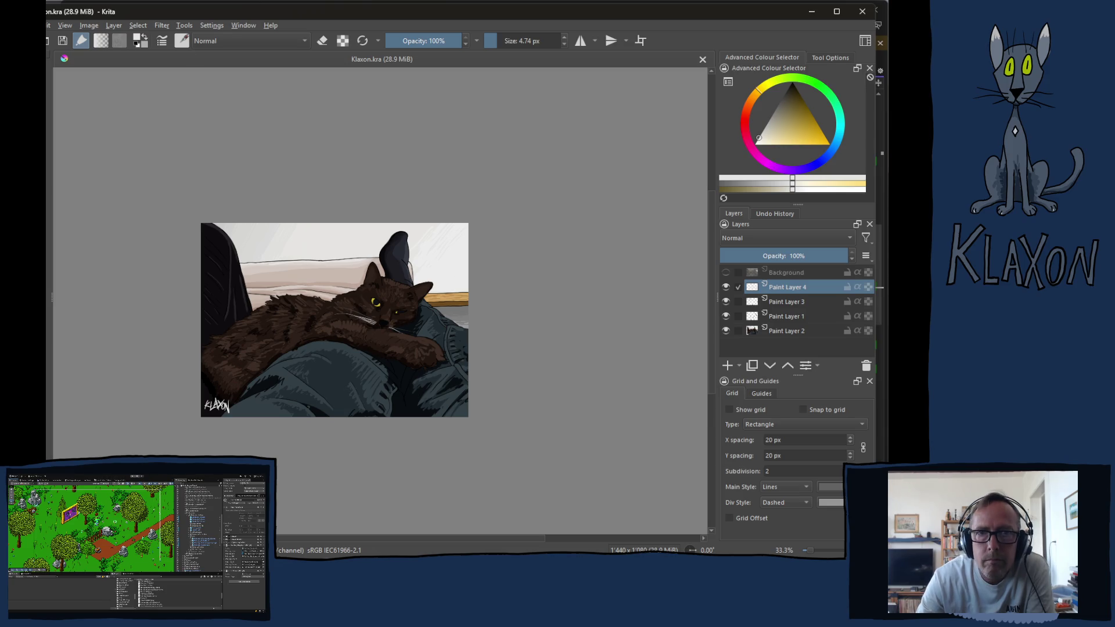
{"action": "key", "text": "alt+f"}
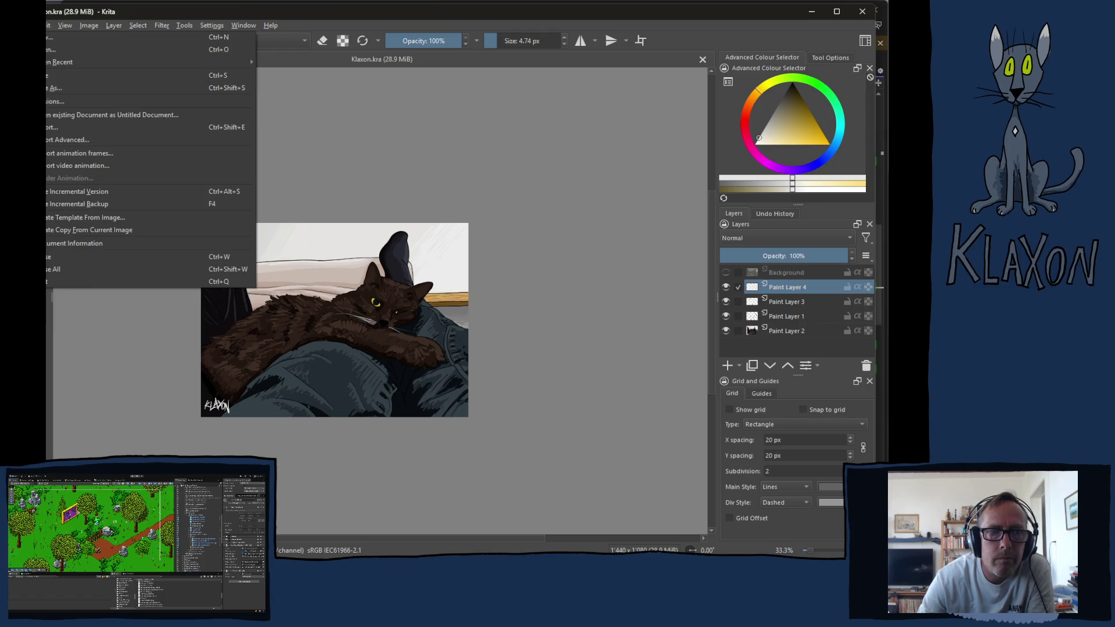
Step: Open Kitka_Final.png from recent files and compare it with Klaxon.kra via the document tabs
{"action": "mouse_move", "coordinate": [58, 62]}
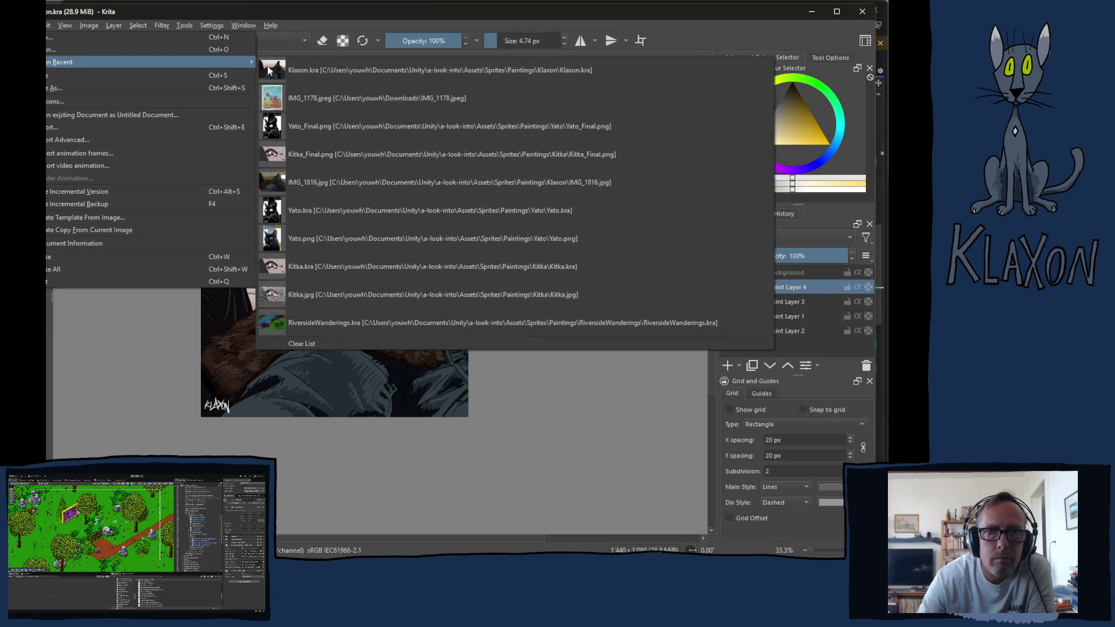
{"action": "left_click", "coordinate": [315, 153]}
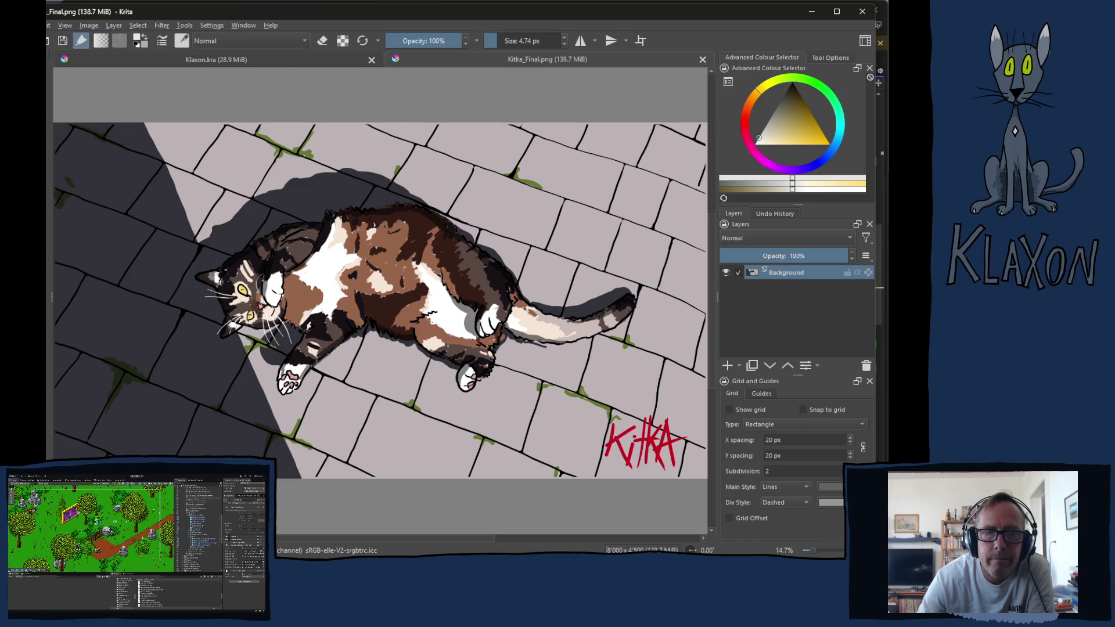
{"action": "left_click", "coordinate": [187, 62]}
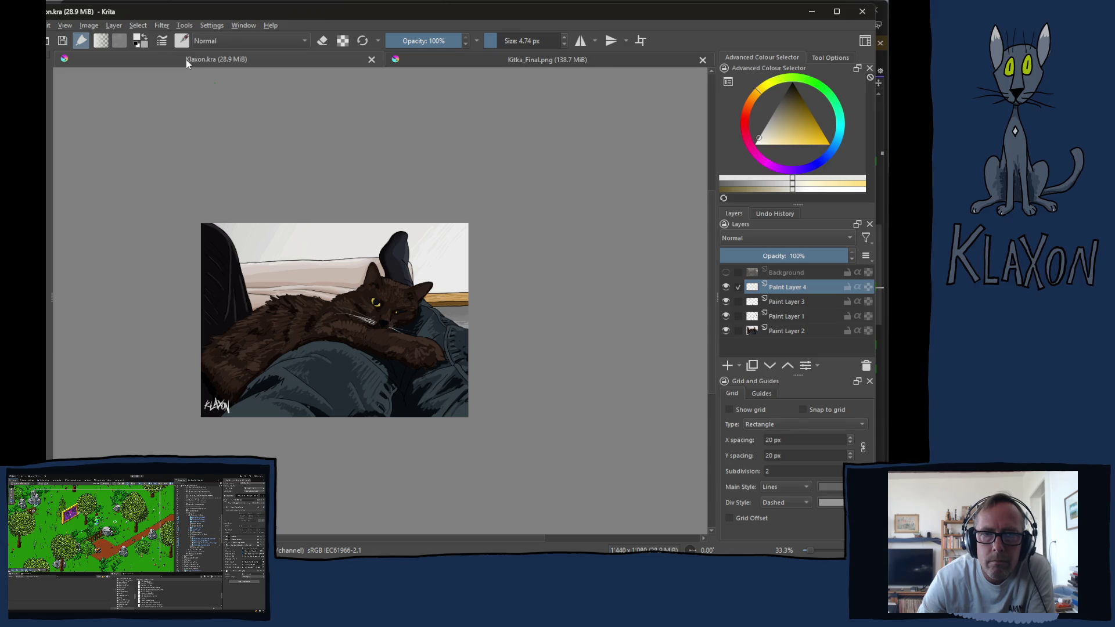
{"action": "left_click", "coordinate": [469, 54]}
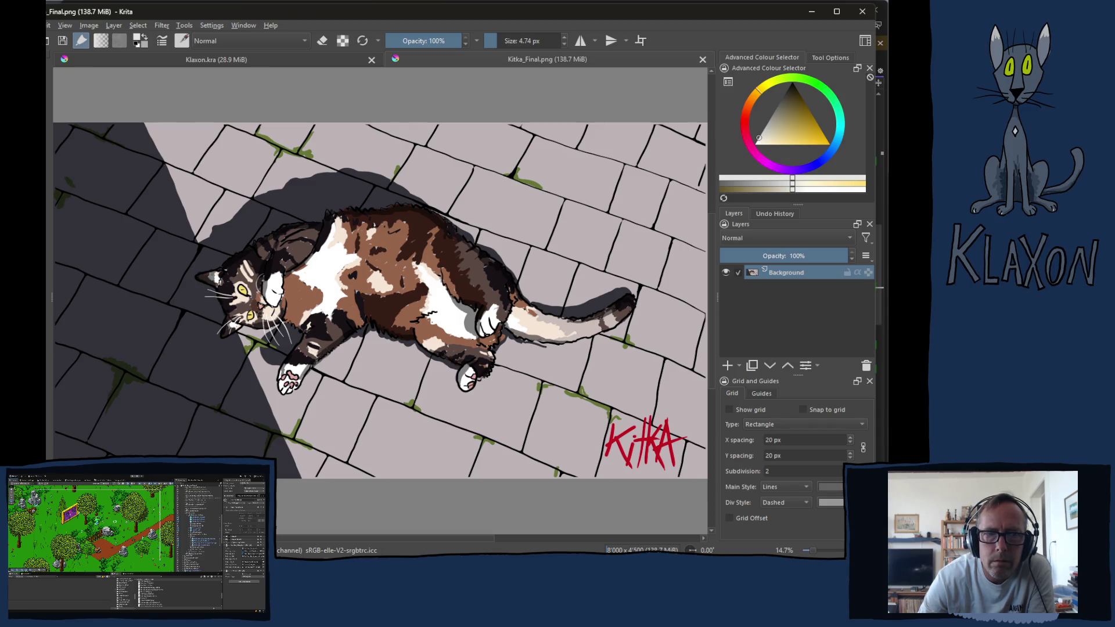
{"action": "key", "text": "alt+Tab"}
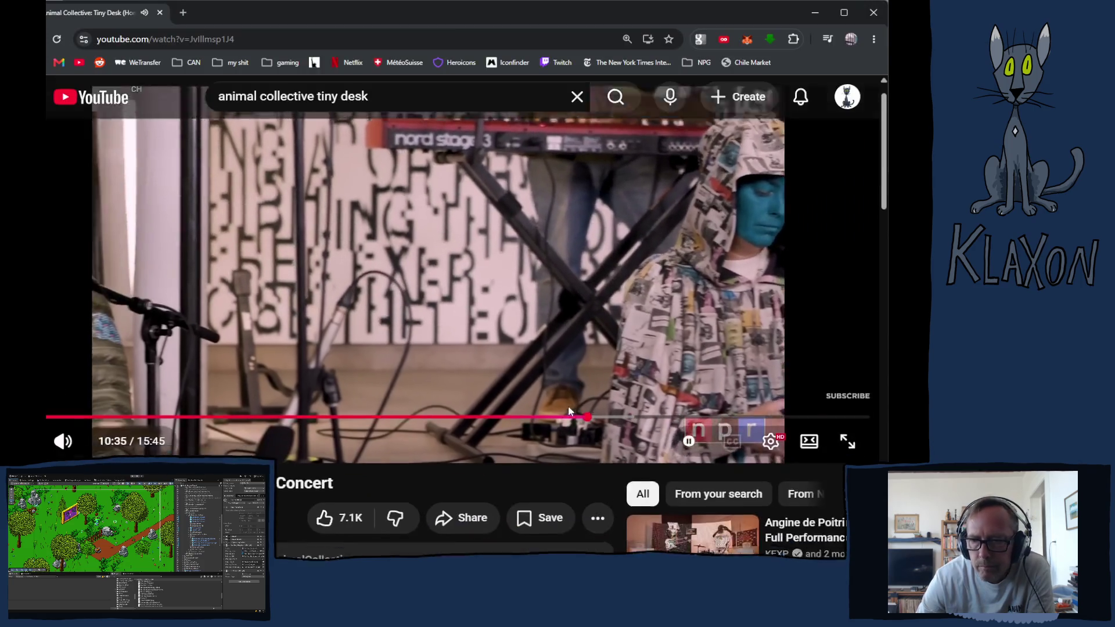
Step: Scroll past the comments and start the Panda Bear: Tiny Desk Concert video
{"action": "scroll", "coordinate": [568, 411], "scroll_direction": "down", "scroll_amount": 10}
{"action": "scroll", "coordinate": [534, 414], "scroll_direction": "down", "scroll_amount": 2}
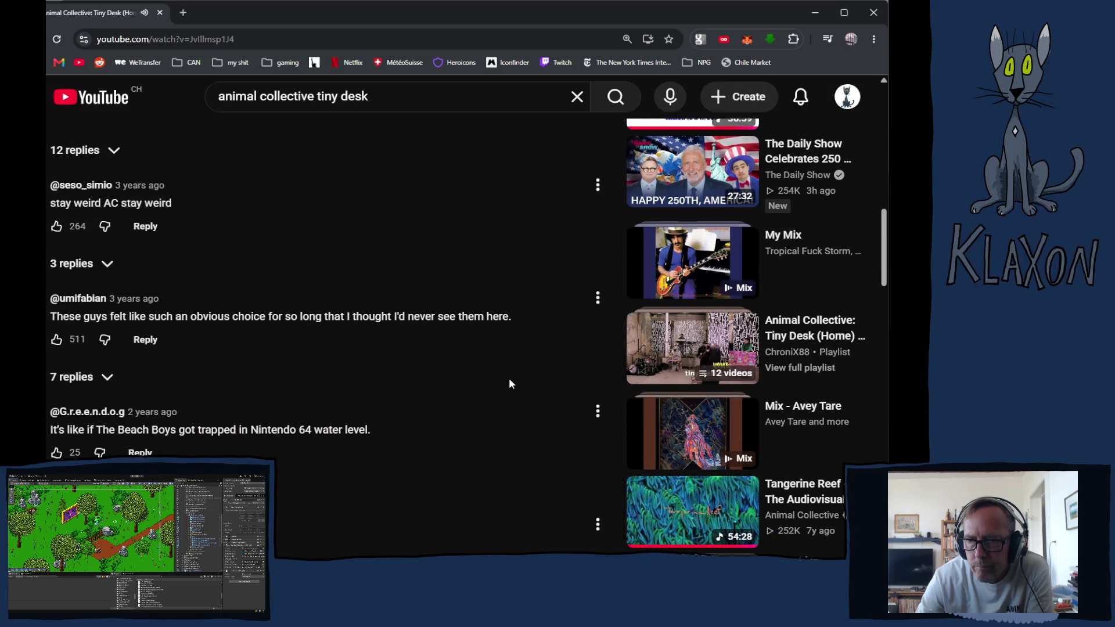
{"action": "scroll", "coordinate": [529, 386], "scroll_direction": "down", "scroll_amount": 3}
{"action": "scroll", "coordinate": [525, 380], "scroll_direction": "down", "scroll_amount": 4}
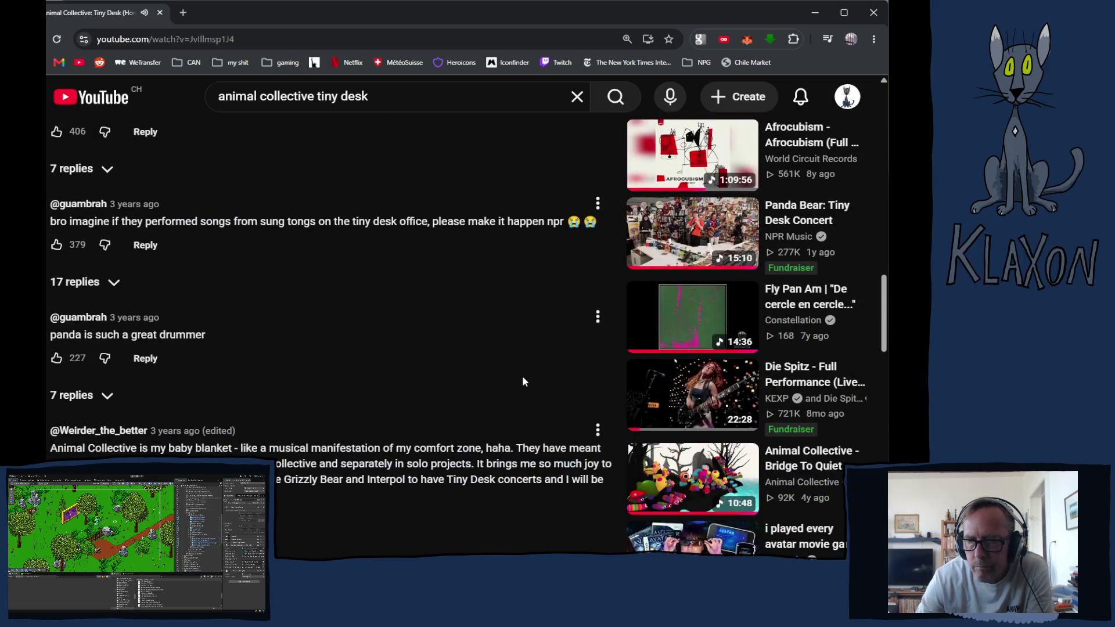
{"action": "left_click", "coordinate": [681, 242]}
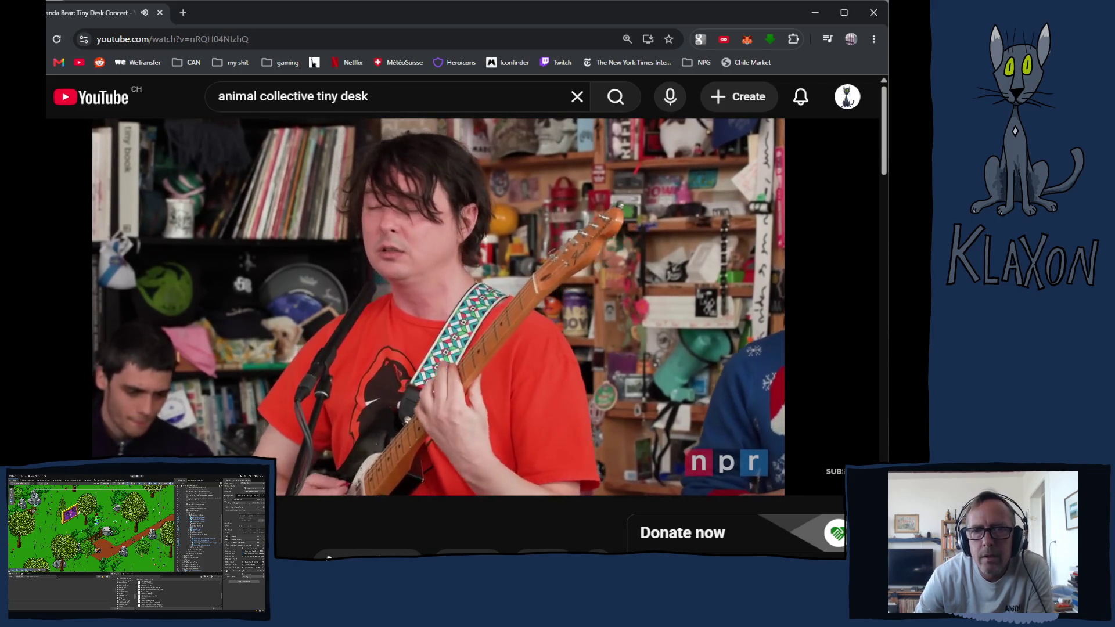
Step: Leave the video playing and switch from Chrome back to Krita's Kitka_Final.png painting
{"action": "mouse_move", "coordinate": [65, 426]}
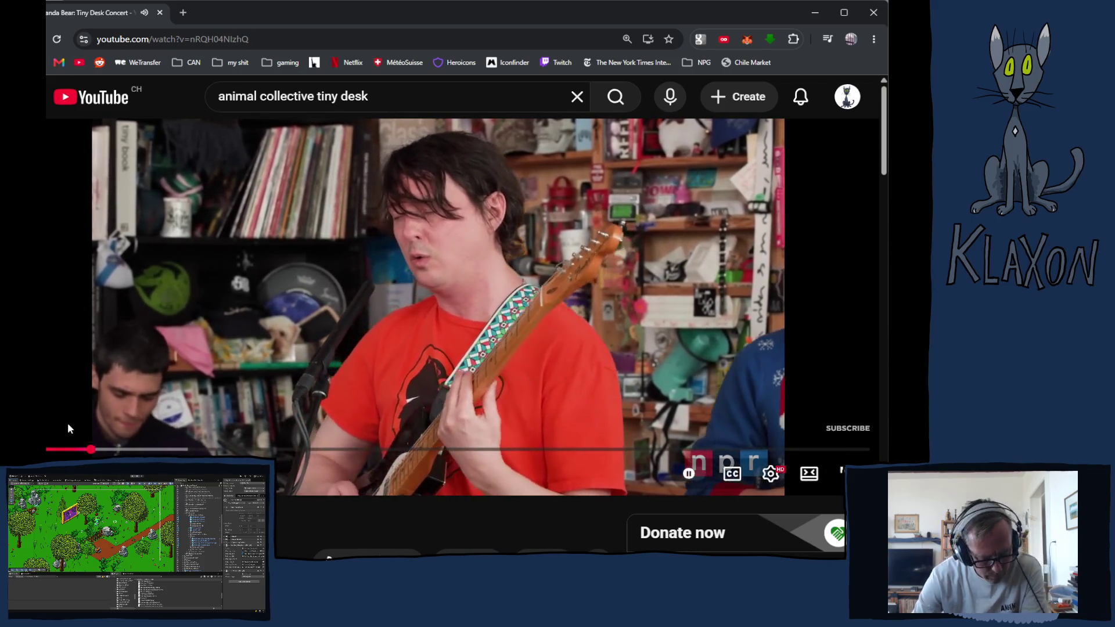
{"action": "key", "text": "alt+Tab"}
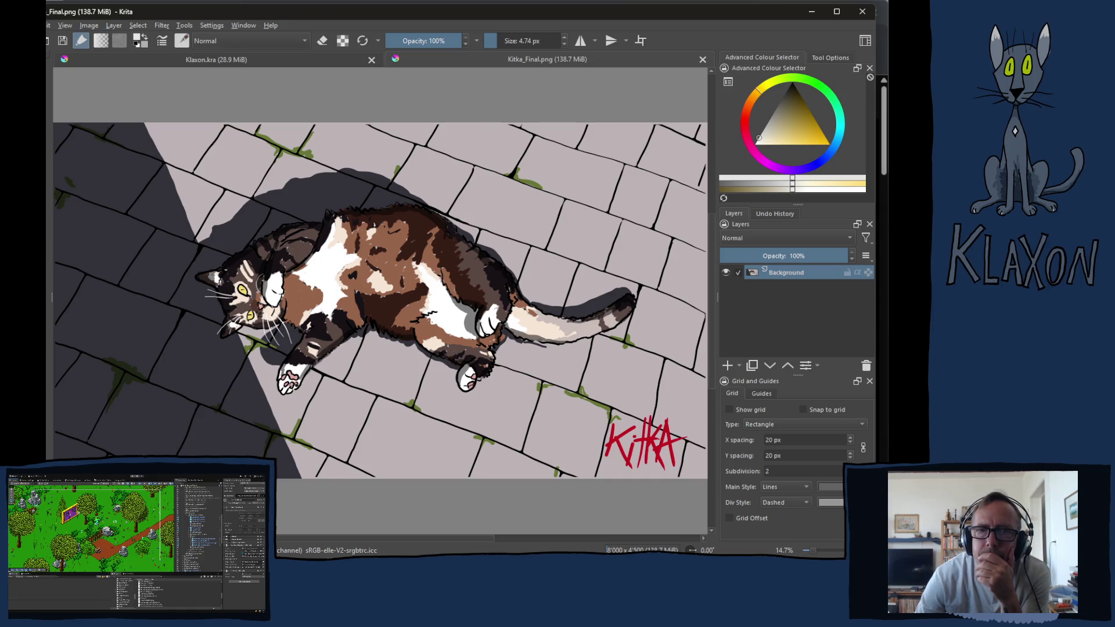
{"action": "key", "text": "1"}
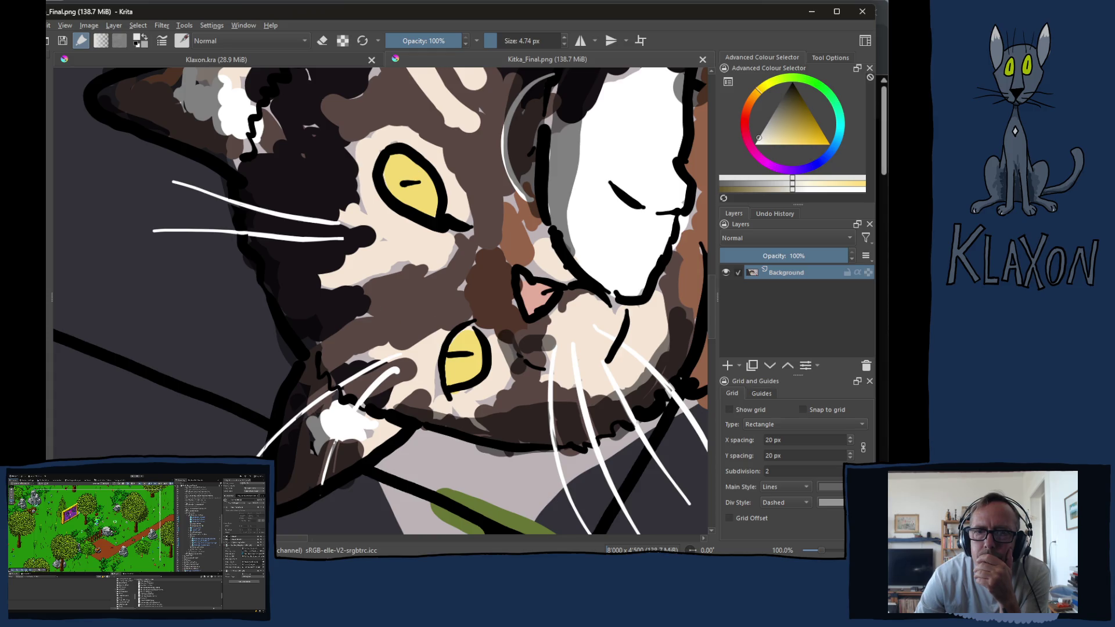
{"action": "scroll", "coordinate": [357, 309], "scroll_direction": "down", "scroll_amount": 1}
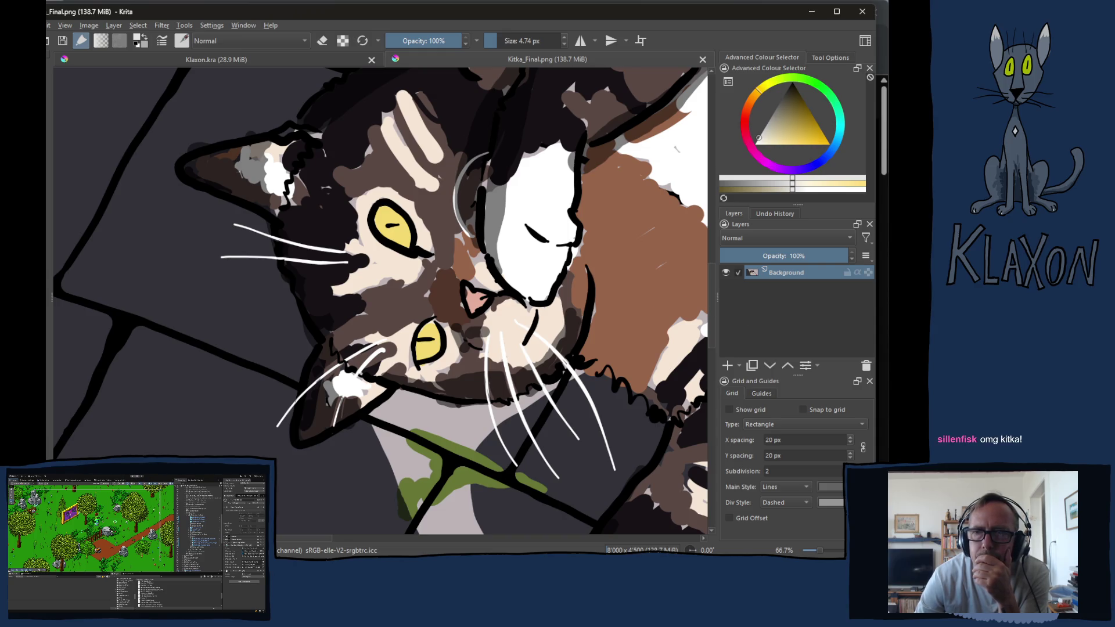
{"action": "scroll", "coordinate": [439, 309], "scroll_direction": "down", "scroll_amount": 10}
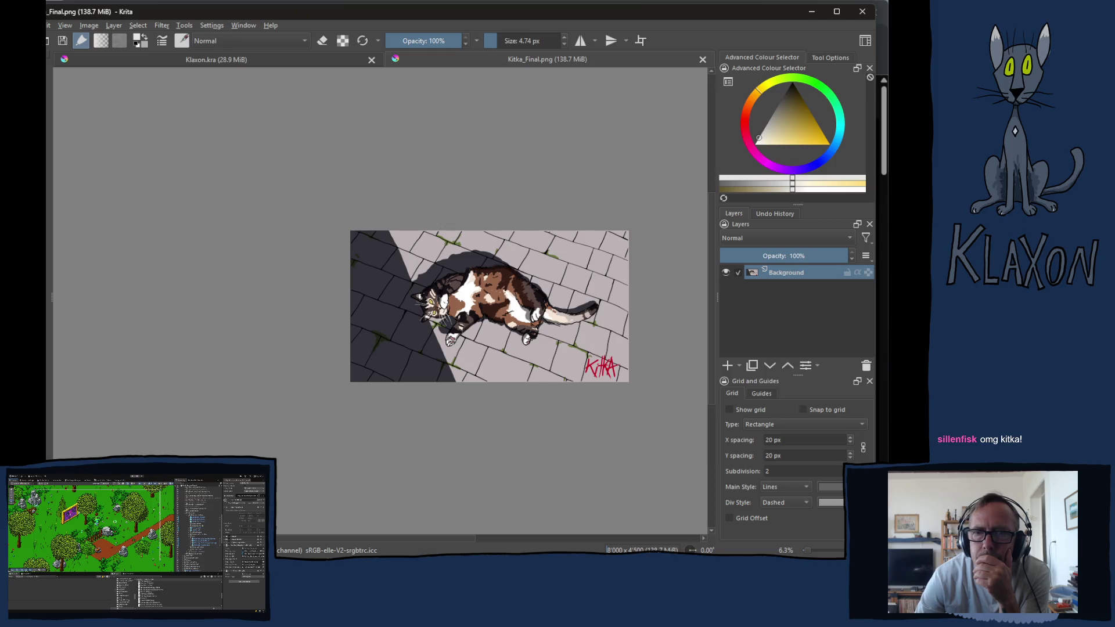
{"action": "scroll", "coordinate": [438, 310], "scroll_direction": "up", "scroll_amount": 3}
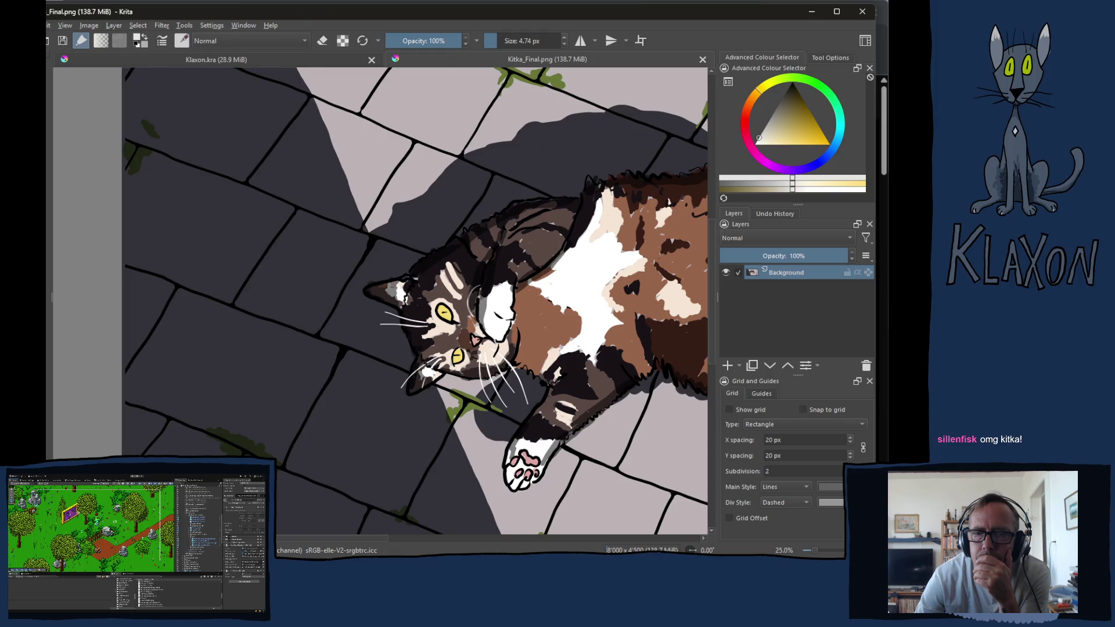
{"action": "scroll", "coordinate": [397, 392], "scroll_direction": "down", "scroll_amount": 1}
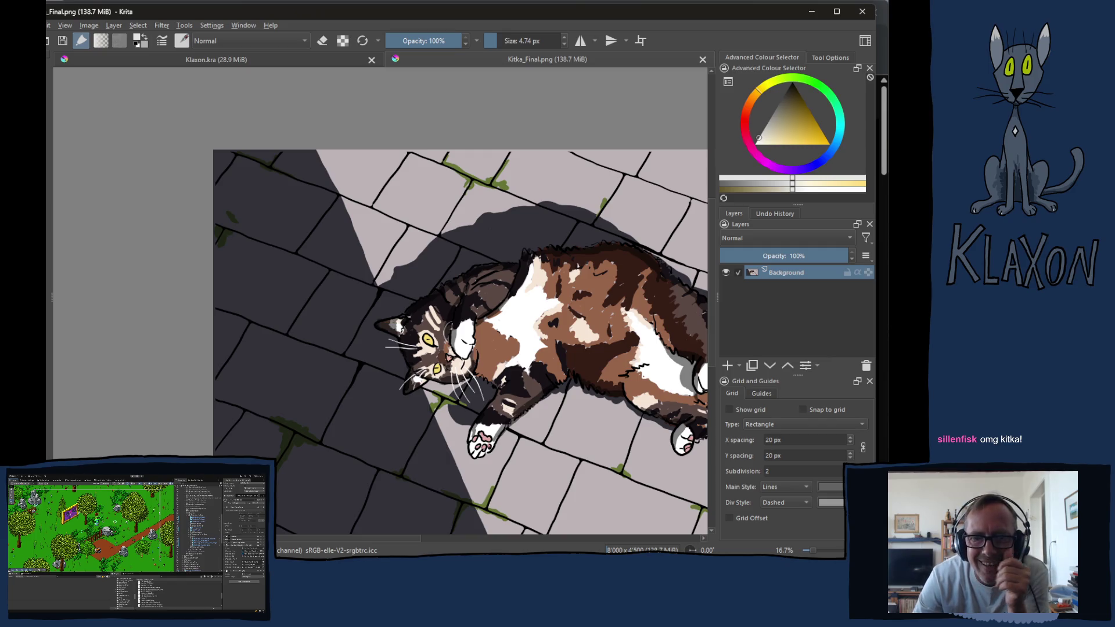
{"action": "left_click_drag", "start_coordinate": [283, 539], "coordinate": [355, 527]}
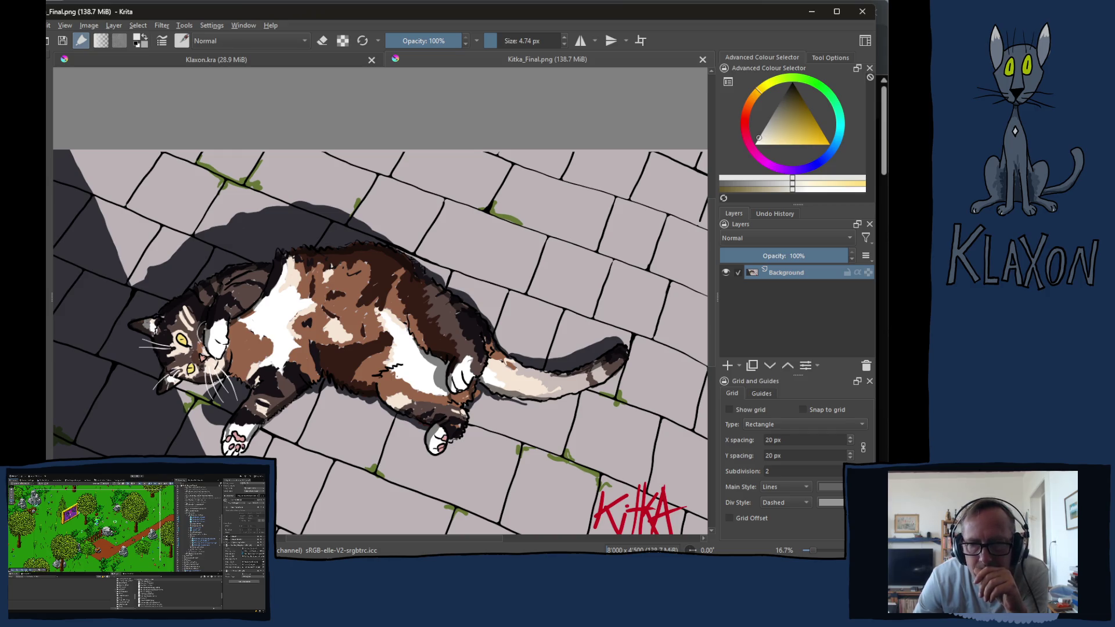
{"action": "left_click", "coordinate": [285, 58]}
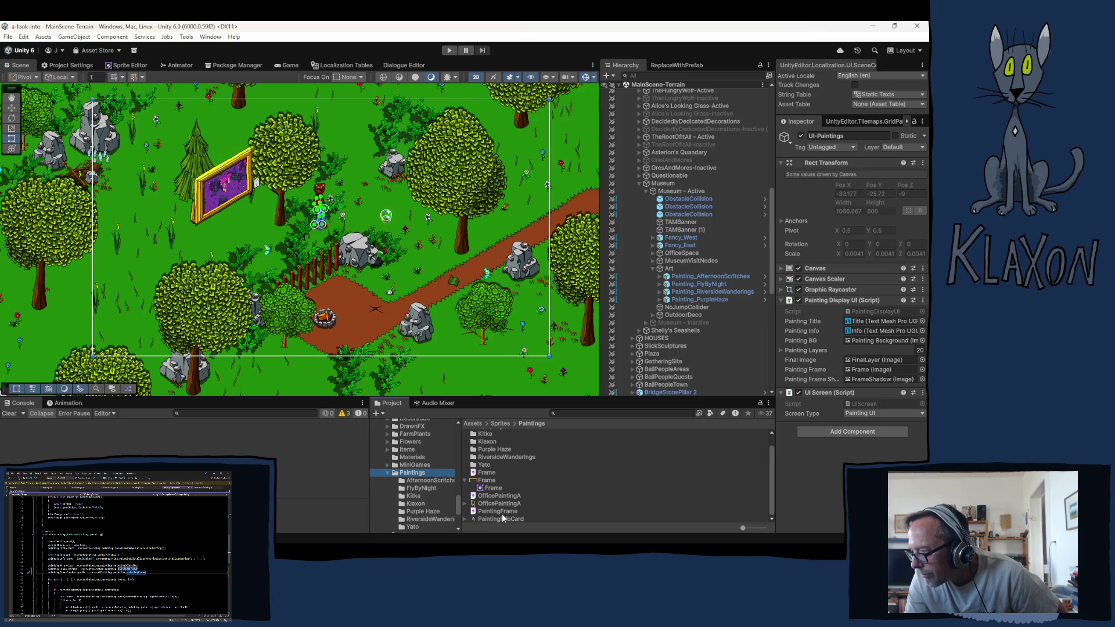
Step: Collapse the Frame entry and select PaintingFrame in Assets/Sprites/Paintings to show its details
{"action": "left_click", "coordinate": [465, 481]}
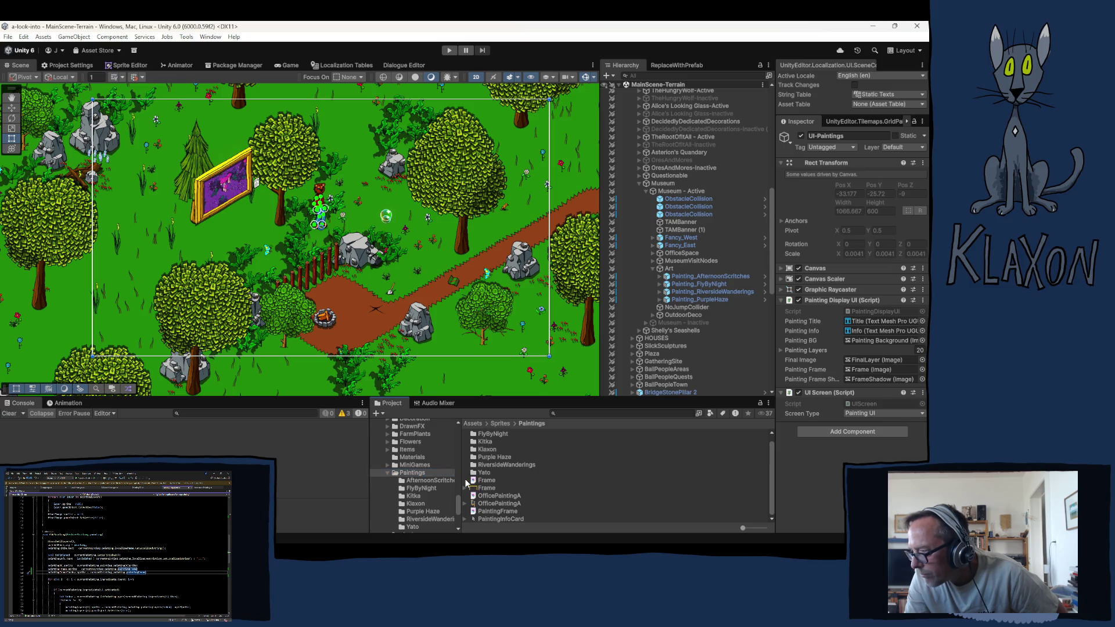
{"action": "left_click", "coordinate": [490, 511]}
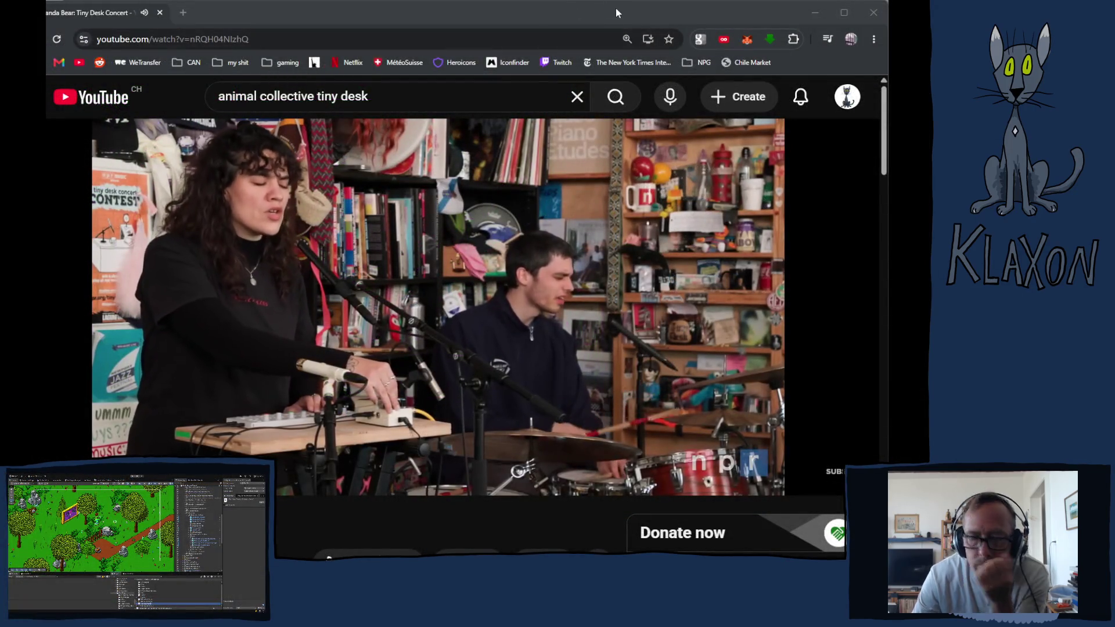
Step: Switch from the YouTube window to Krita's PaintingFrame.kra document
{"action": "key", "text": "alt+Tab"}
{"action": "key", "text": "alt+Tab"}
{"action": "key", "text": "alt+Tab"}
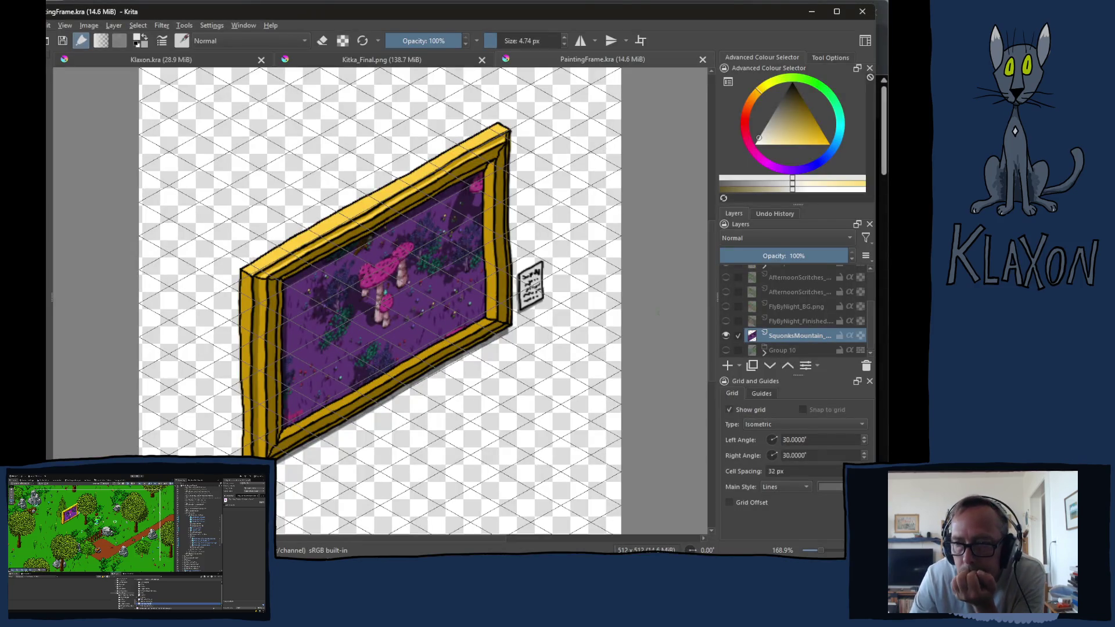
Step: Look over the PaintingFrame.kra gold-framed painting and its layer groups in Krita
{"action": "mouse_move", "coordinate": [749, 326]}
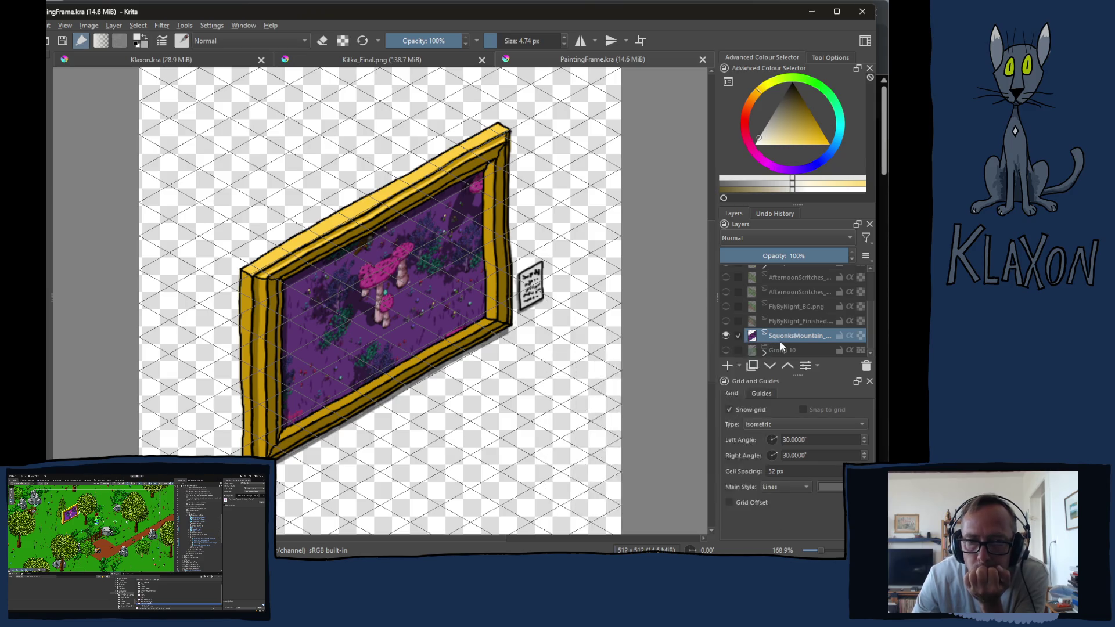
{"action": "mouse_move", "coordinate": [856, 323]}
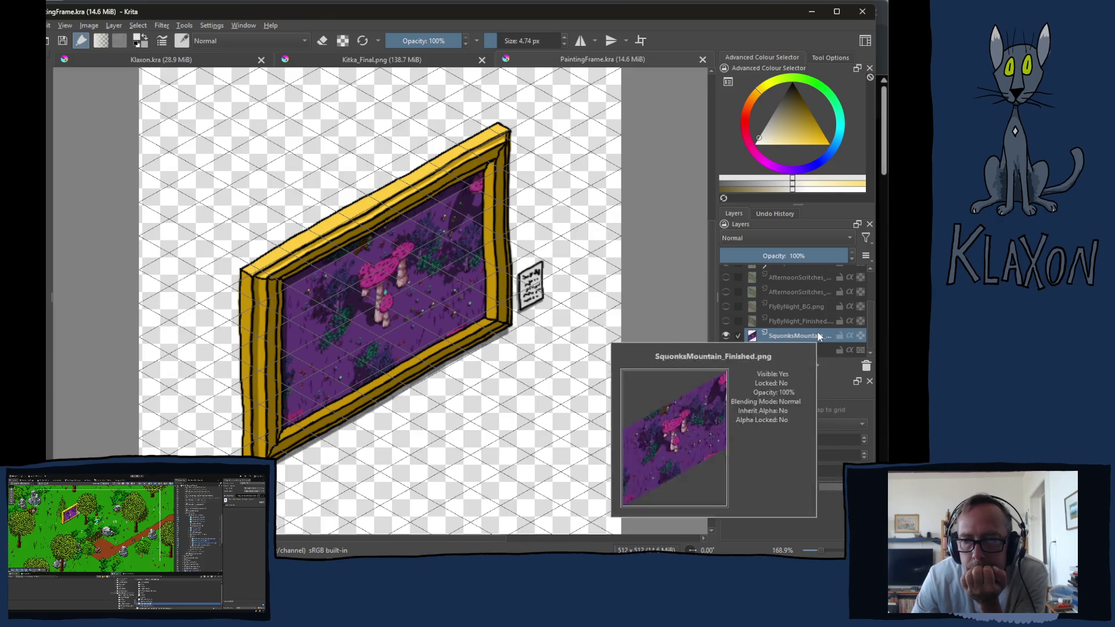
{"action": "mouse_move", "coordinate": [787, 329]}
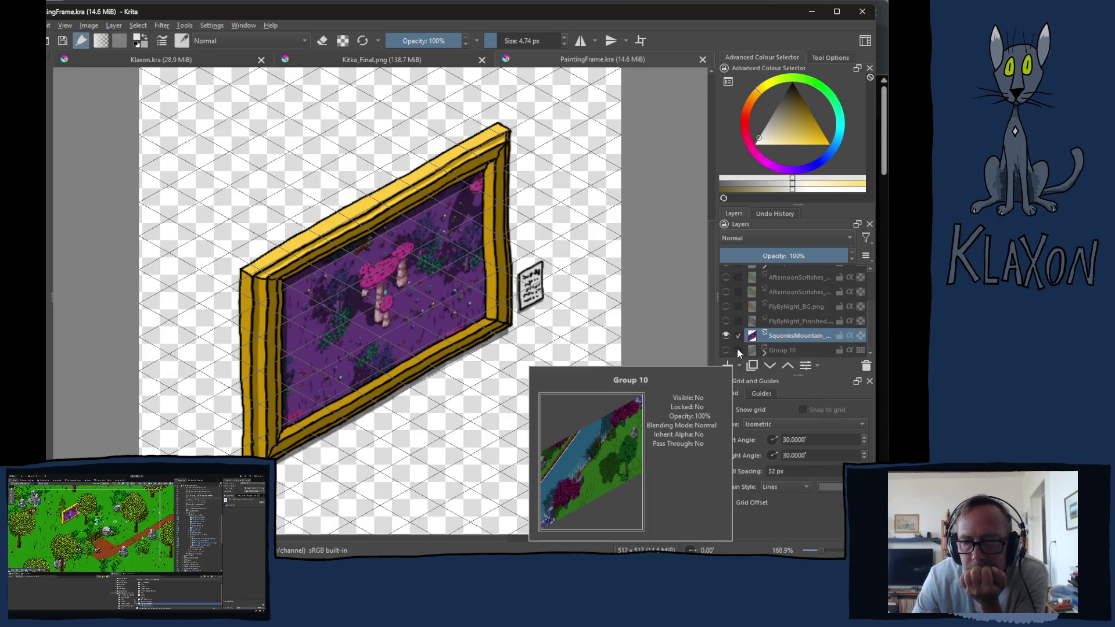
{"action": "mouse_move", "coordinate": [764, 348]}
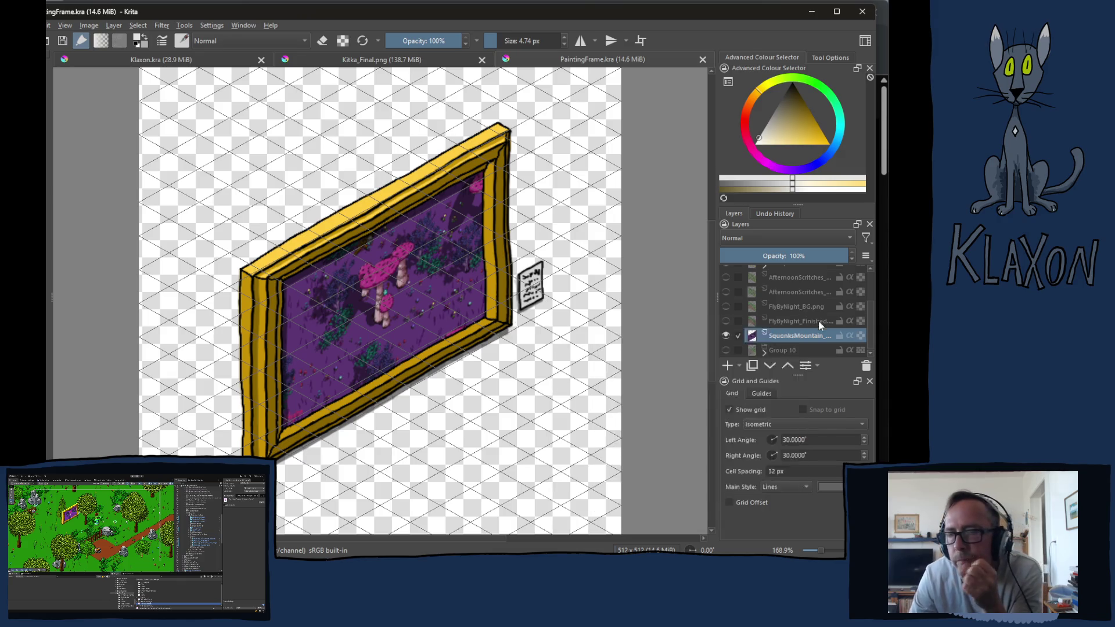
{"action": "scroll", "coordinate": [806, 315], "scroll_direction": "up", "scroll_amount": 2}
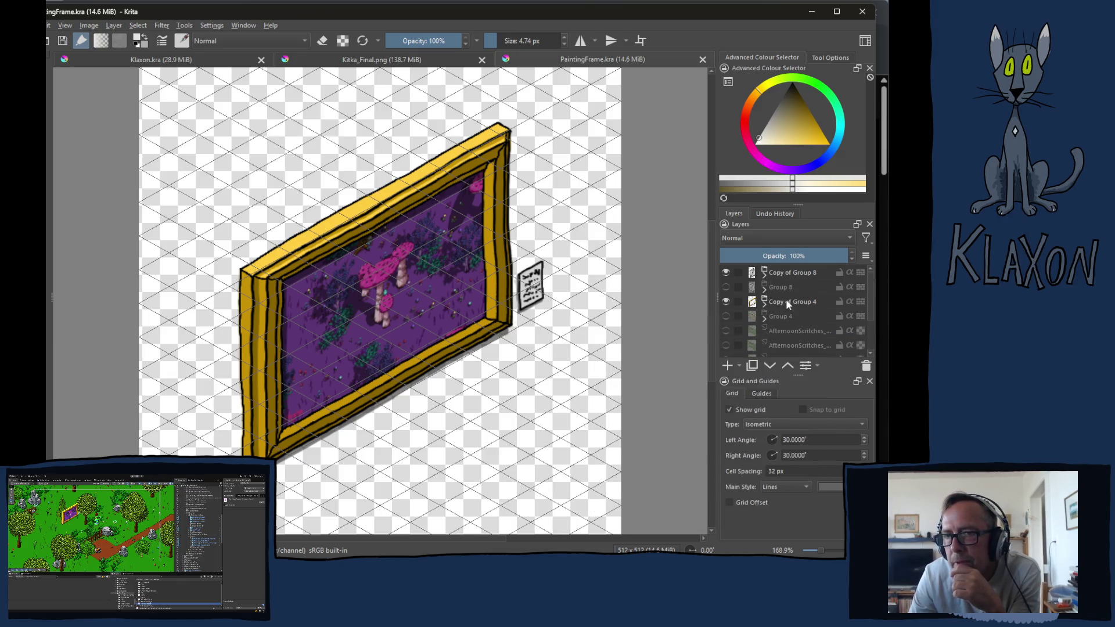
{"action": "mouse_move", "coordinate": [767, 295]}
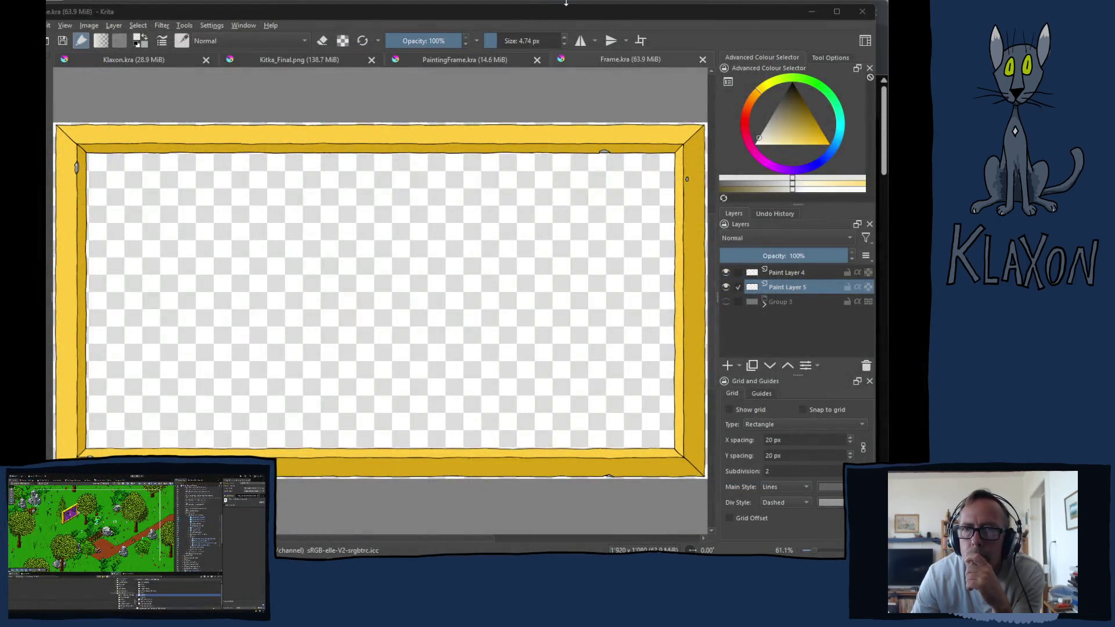
Step: Bring Krita to the front and switch to the Klaxon.kra cat painting tab
{"action": "left_click", "coordinate": [561, 12]}
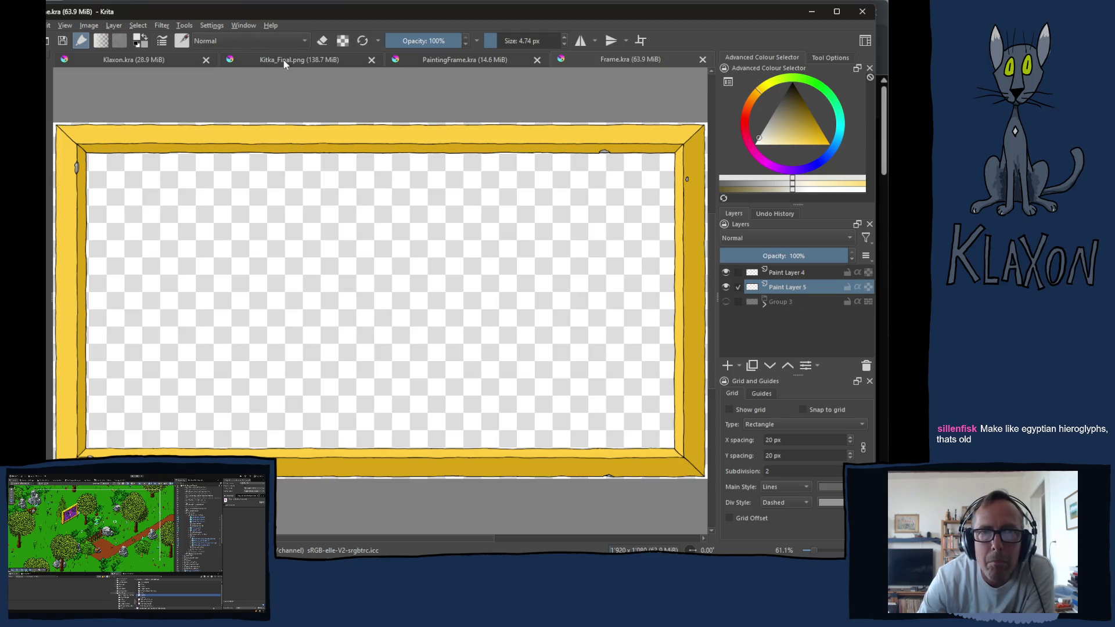
{"action": "left_click", "coordinate": [131, 60]}
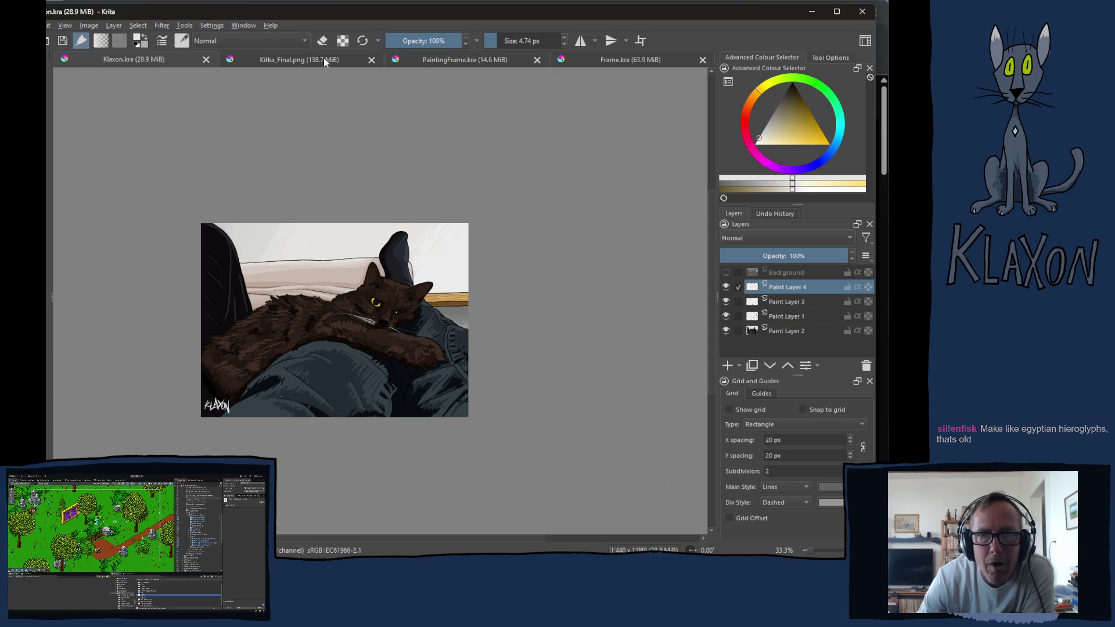
Step: From the Kitka_Final.png tab, reopen Yato_Final.png through Open Recent and adjust the zoom
{"action": "left_click", "coordinate": [295, 63]}
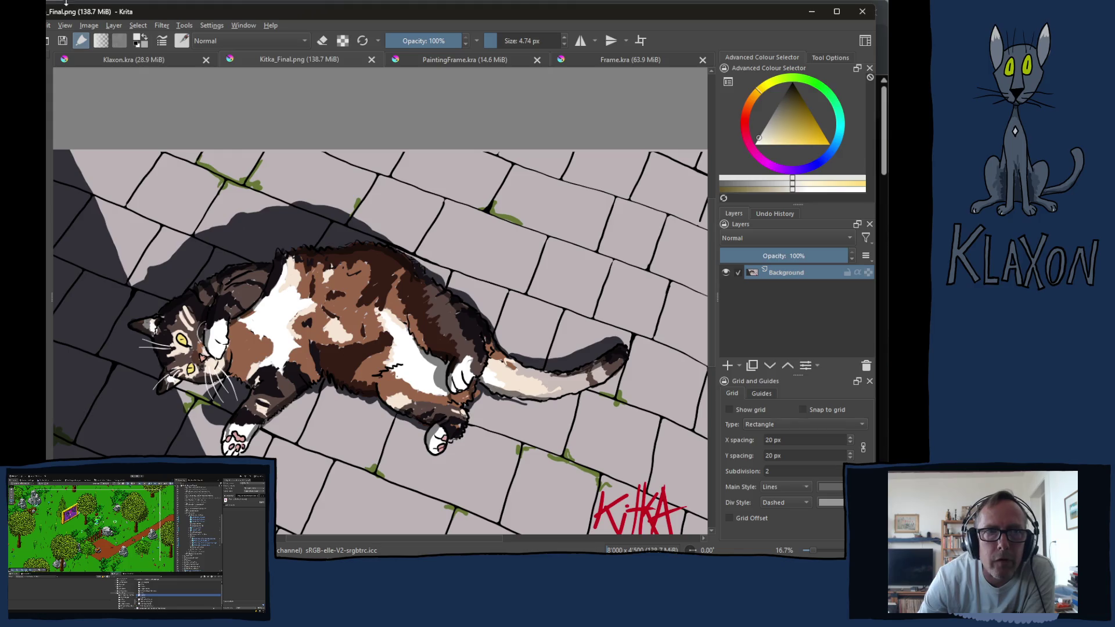
{"action": "left_click", "coordinate": [32, 25]}
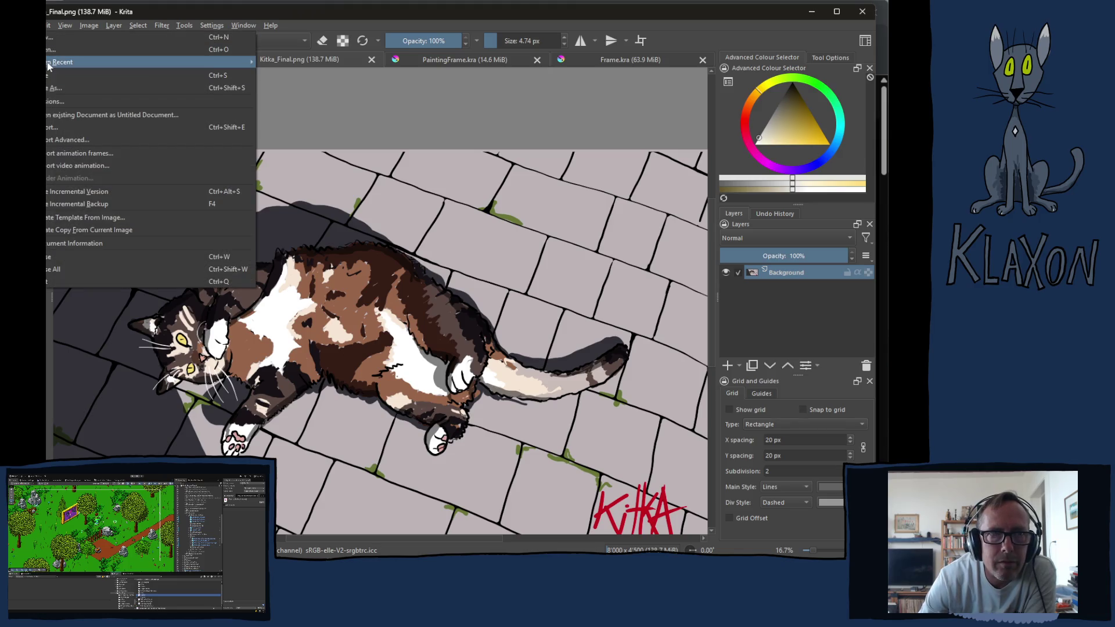
{"action": "mouse_move", "coordinate": [50, 63]}
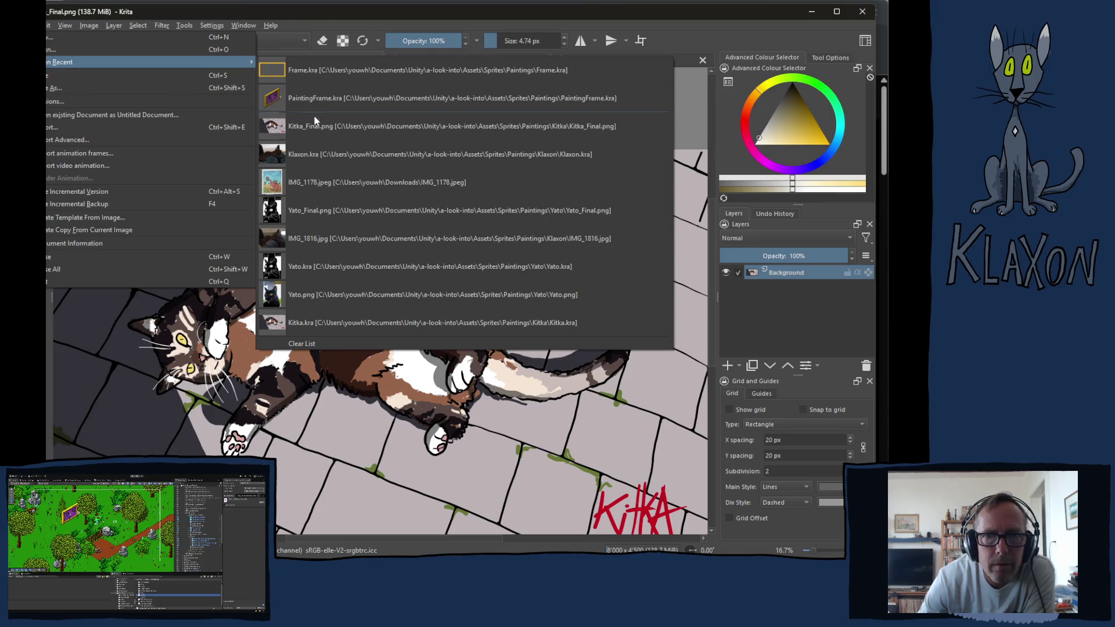
{"action": "left_click", "coordinate": [311, 210]}
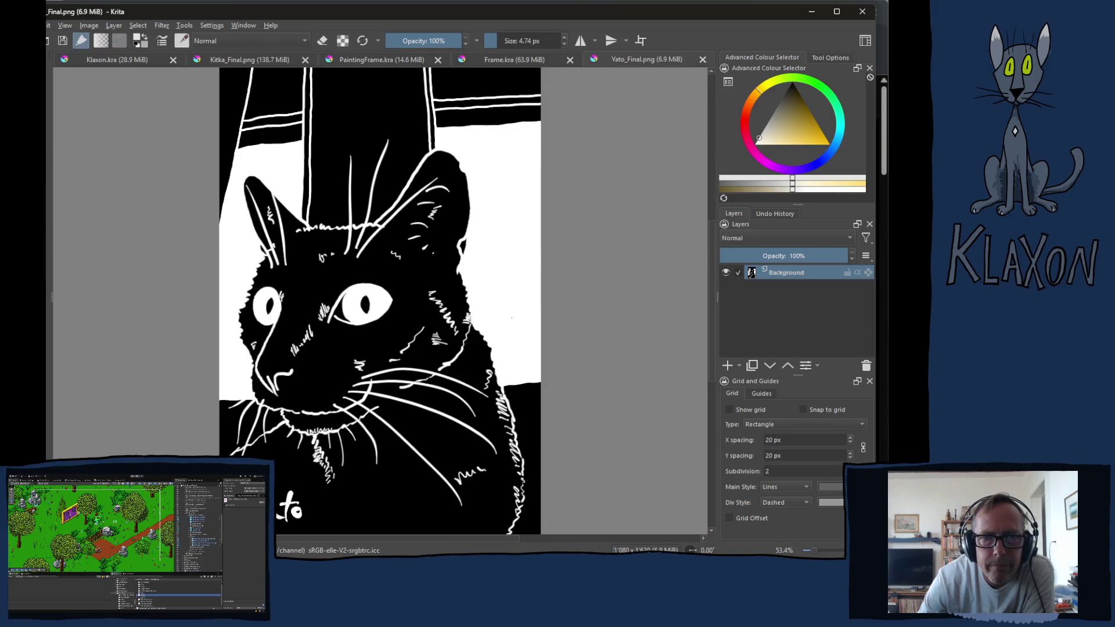
{"action": "scroll", "coordinate": [613, 337], "scroll_direction": "down", "scroll_amount": 3}
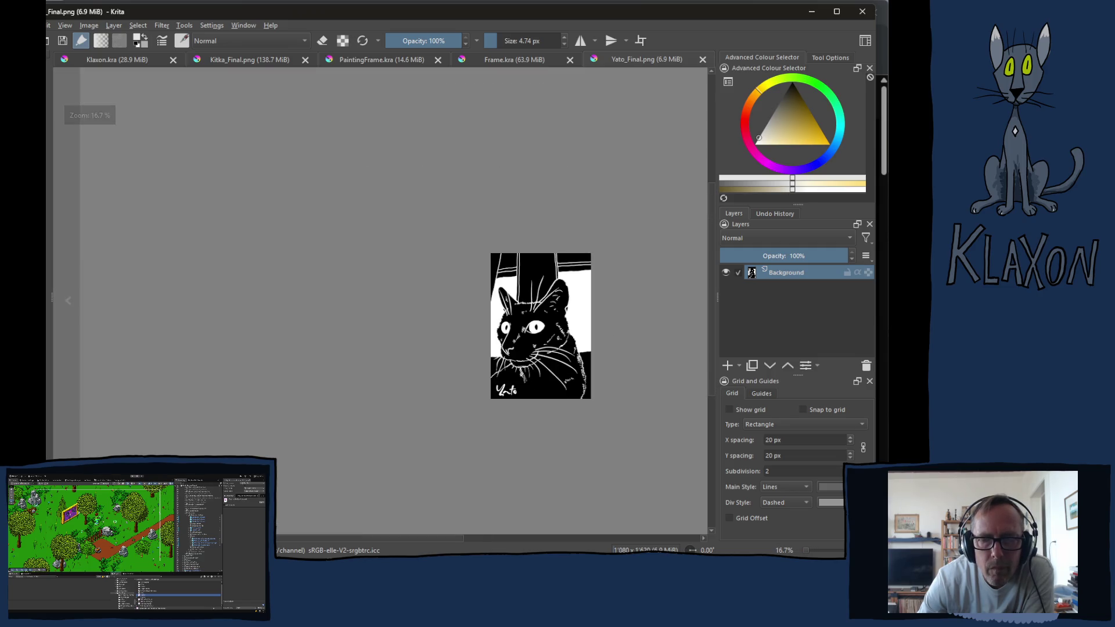
{"action": "scroll", "coordinate": [654, 321], "scroll_direction": "up", "scroll_amount": 1}
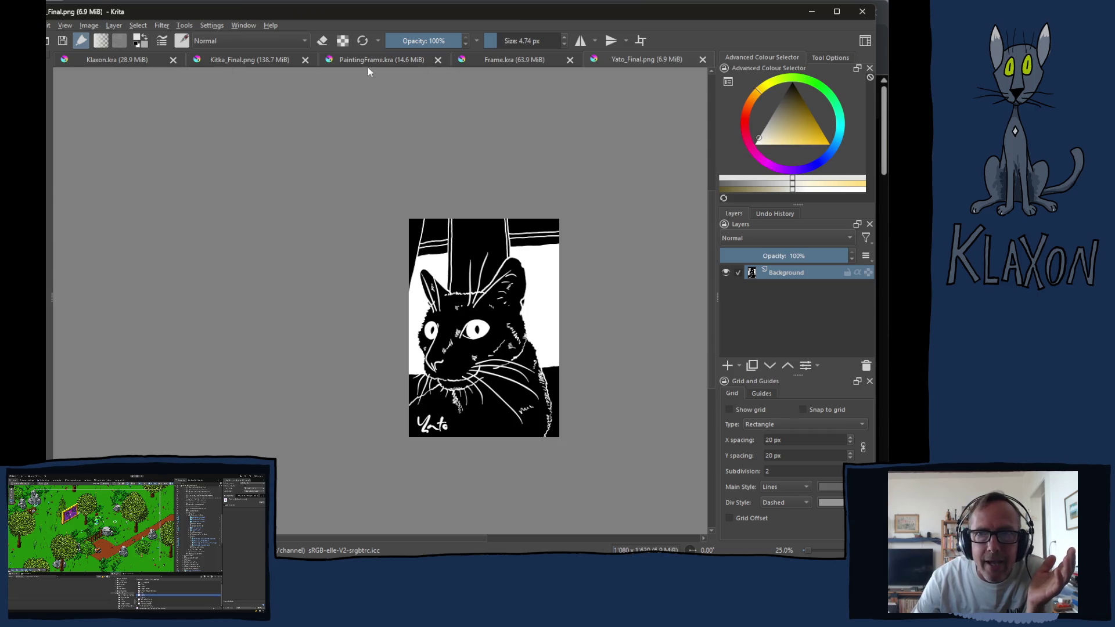
Step: Place the Yato_Final.png tab right after Kitka_Final.png and fit Kitka_Final to the view
{"action": "left_click_drag", "start_coordinate": [627, 63], "coordinate": [362, 72]}
{"action": "left_click", "coordinate": [256, 58]}
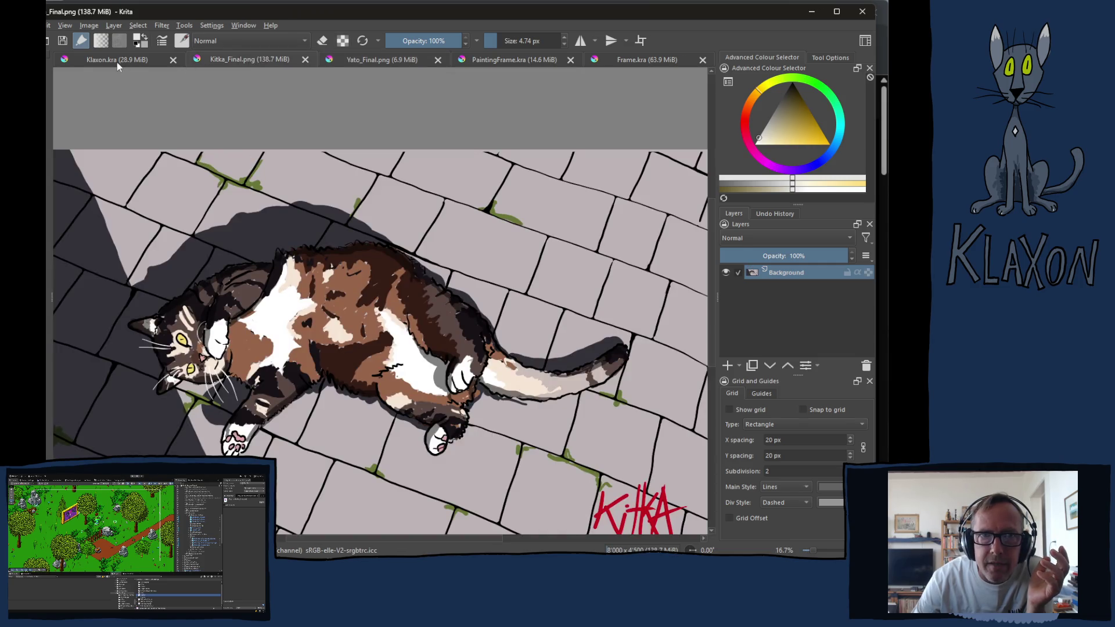
{"action": "left_click", "coordinate": [117, 61]}
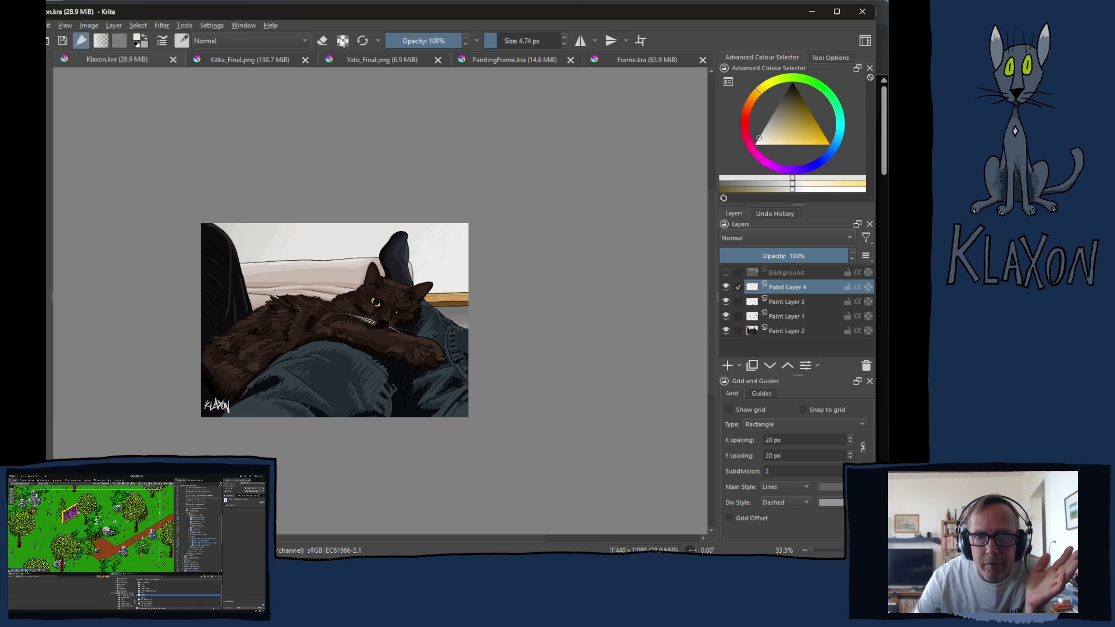
{"action": "left_click", "coordinate": [253, 58]}
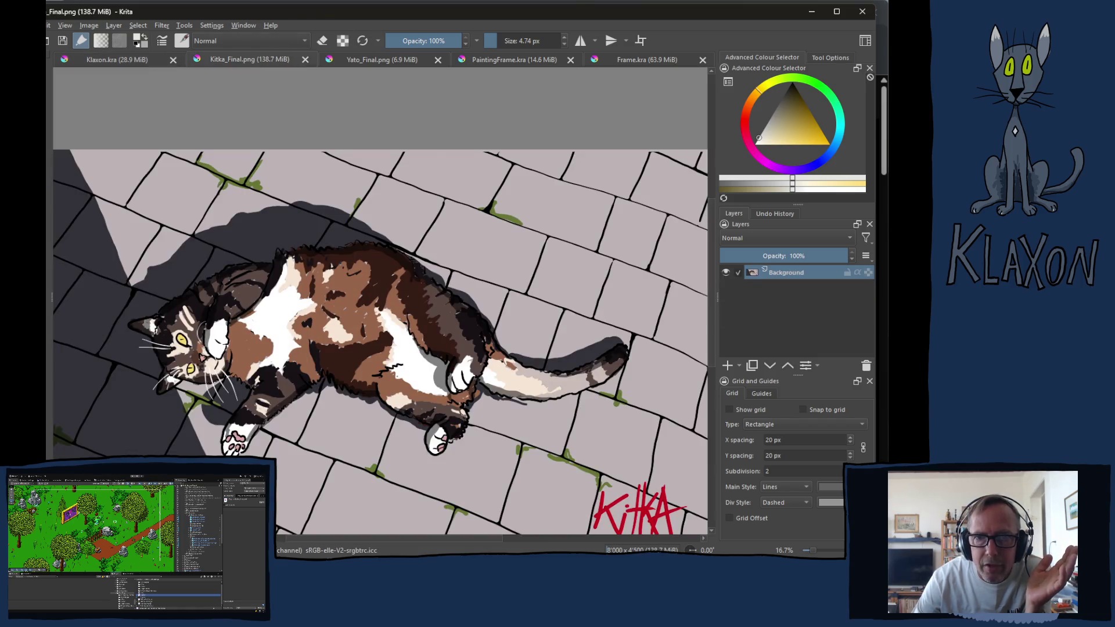
{"action": "key", "text": "ctrl+shift+0"}
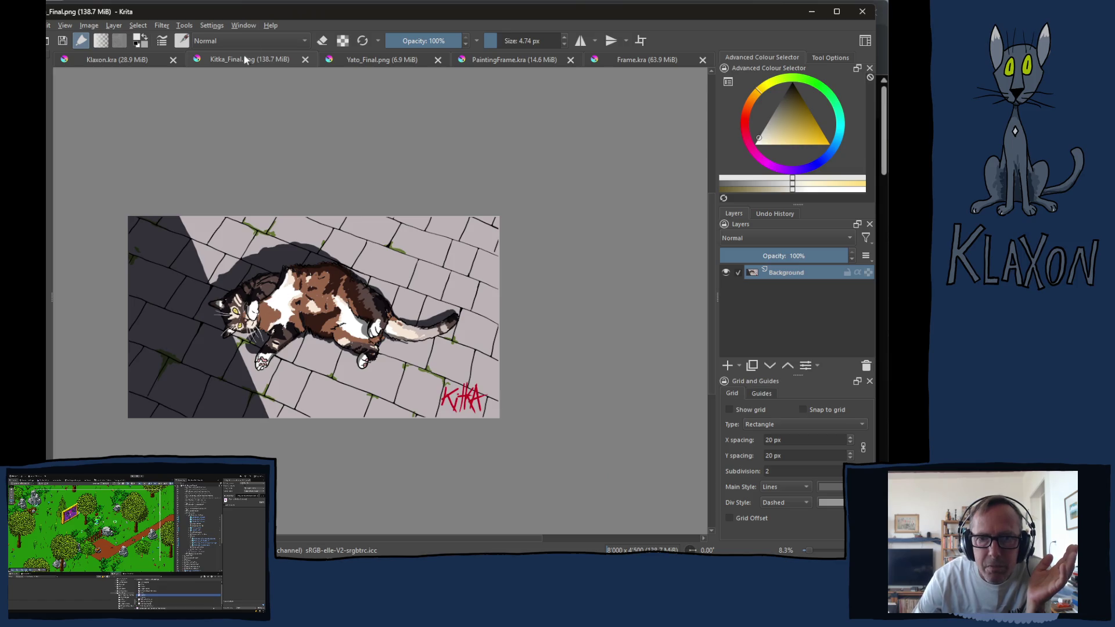
Step: Compare the Klaxon, Kitka_Final and Yato_Final cats, then select the painting display's FrameShadow in Unity
{"action": "left_click", "coordinate": [142, 62]}
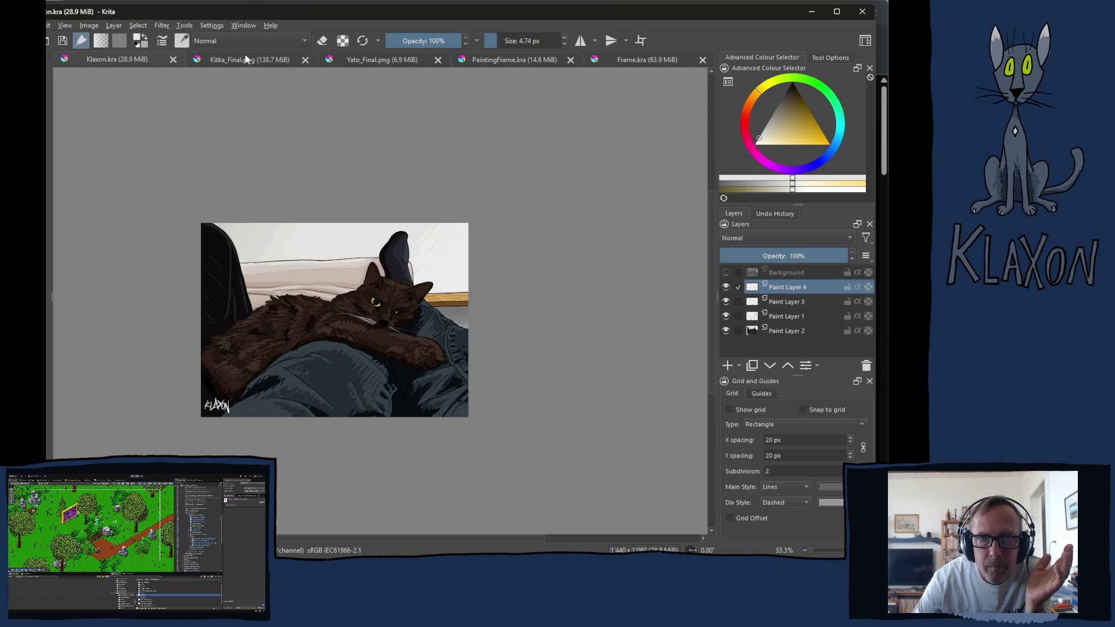
{"action": "left_click", "coordinate": [255, 61]}
{"action": "left_click", "coordinate": [374, 61]}
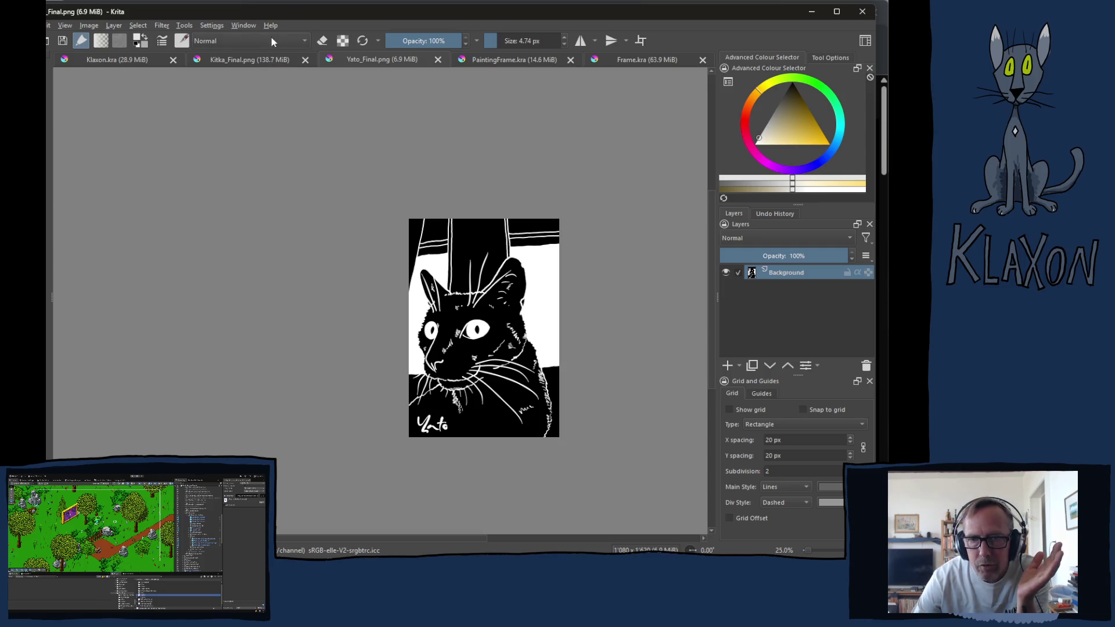
{"action": "left_click", "coordinate": [123, 58]}
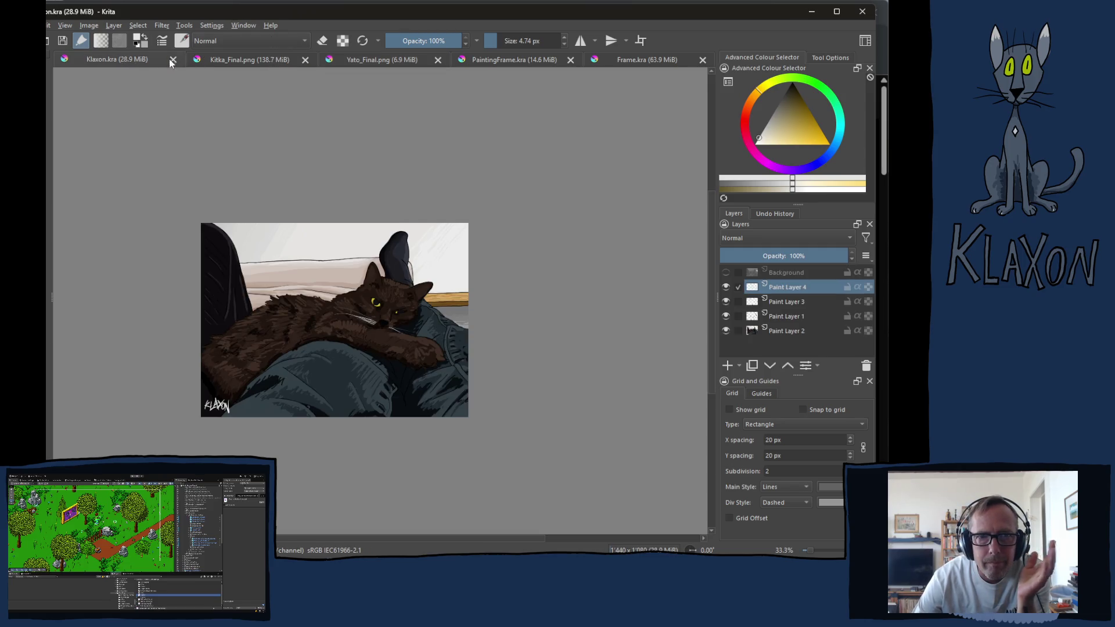
{"action": "left_click", "coordinate": [237, 61]}
{"action": "left_click", "coordinate": [375, 59]}
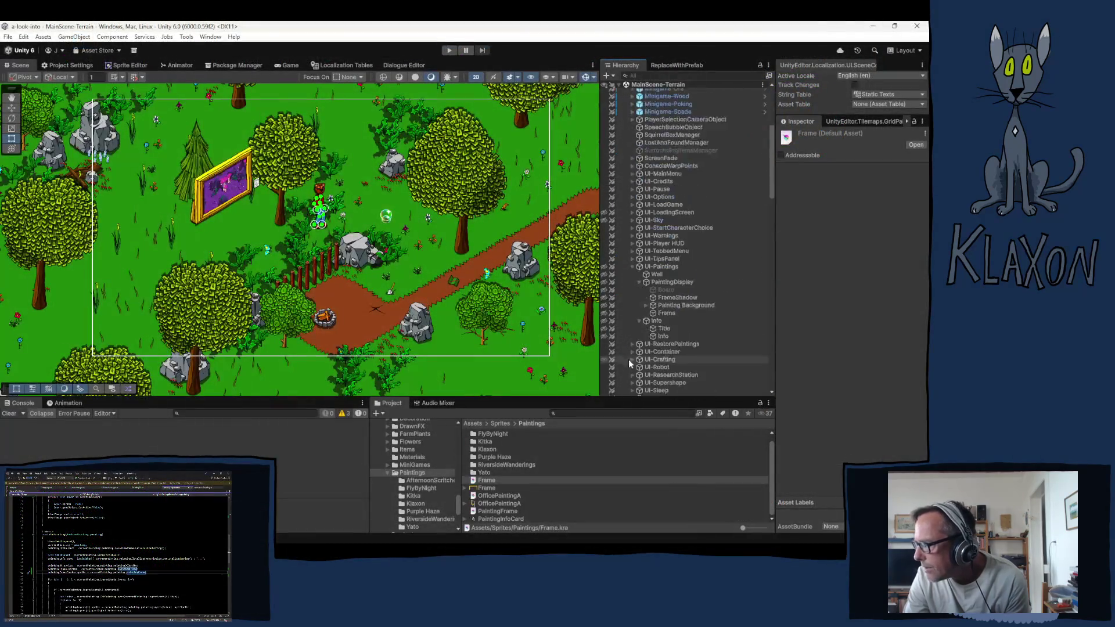
{"action": "scroll", "coordinate": [628, 359], "scroll_direction": "down", "scroll_amount": 2}
{"action": "left_click", "coordinate": [667, 267]}
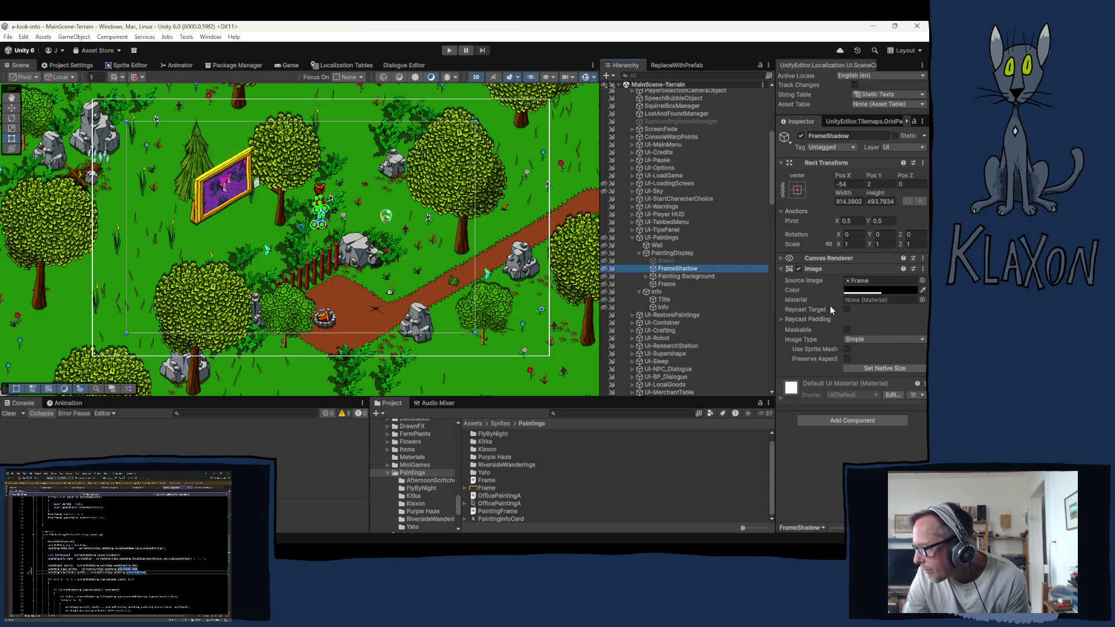
Step: Check the images on the PaintingDisplay's Frame and Painting Background objects
{"action": "left_click", "coordinate": [667, 284]}
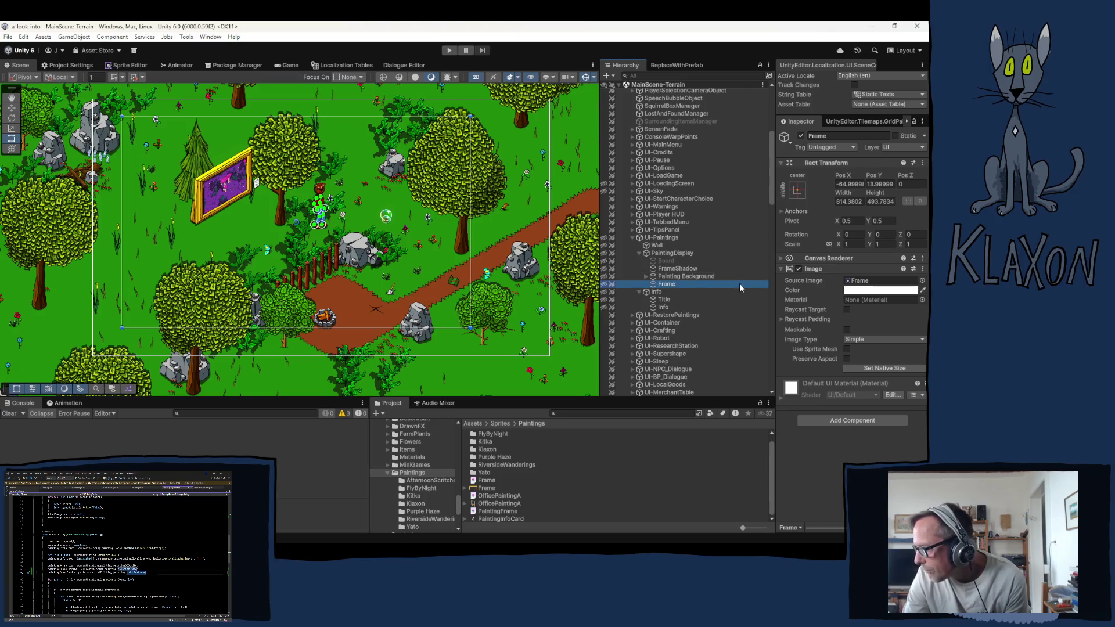
{"action": "left_click", "coordinate": [673, 278]}
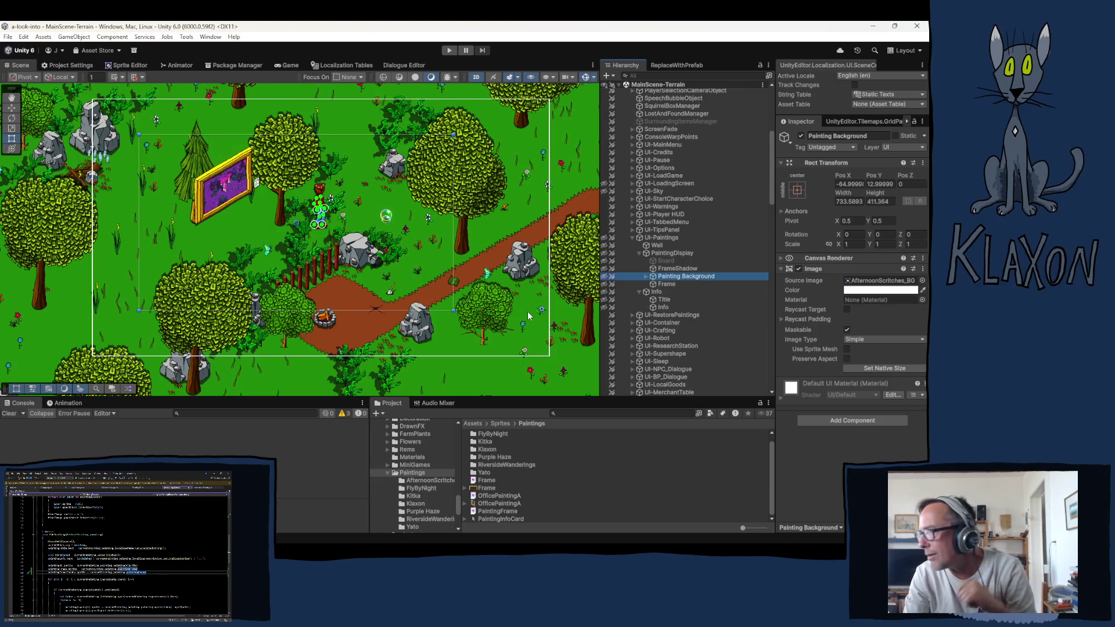
{"action": "scroll", "coordinate": [667, 188], "scroll_direction": "up", "scroll_amount": 5}
Step: Select Player > CorrectionZ > SlopeZ > Animal_Characters and open its Animator state graph
{"action": "left_click", "coordinate": [646, 154]}
{"action": "left_click", "coordinate": [625, 154]}
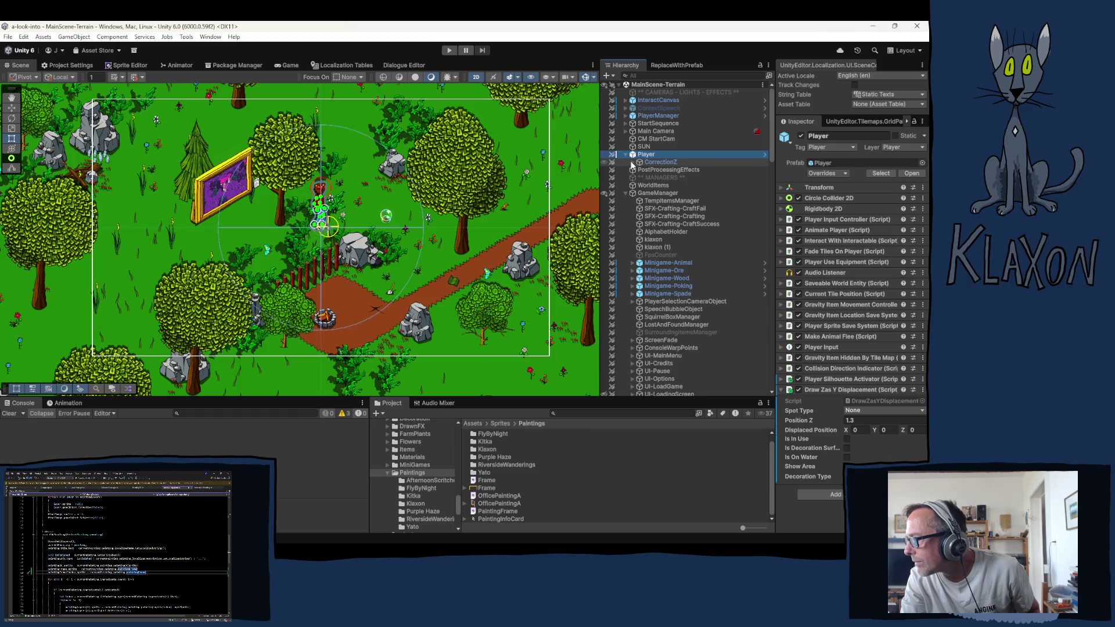
{"action": "left_click", "coordinate": [632, 162]}
{"action": "left_click", "coordinate": [645, 170]}
{"action": "left_click", "coordinate": [639, 170]}
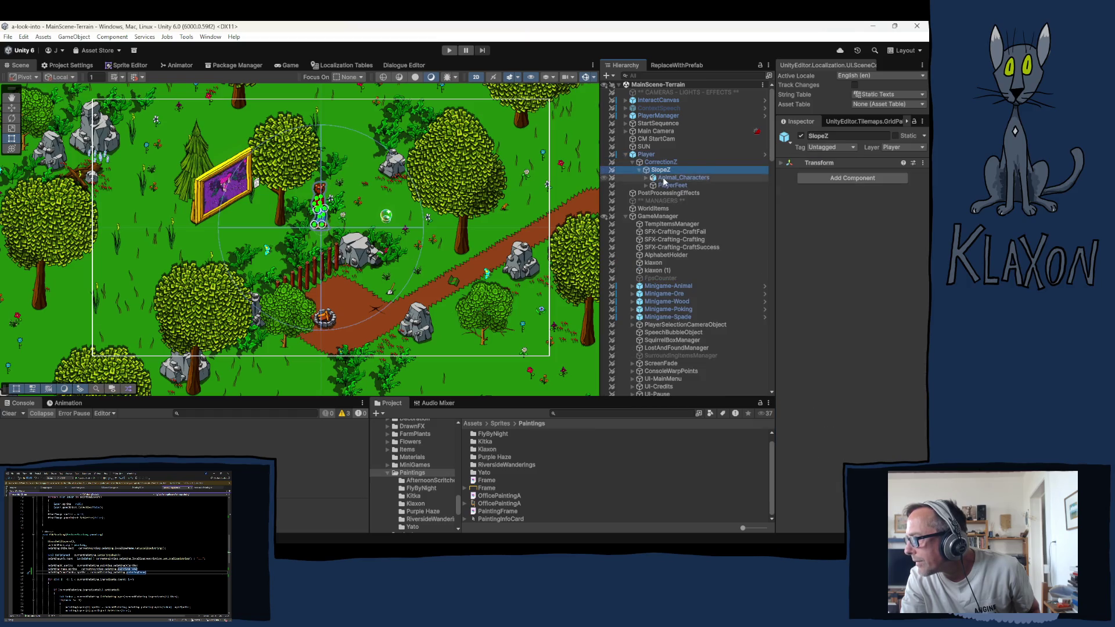
{"action": "left_click", "coordinate": [665, 178]}
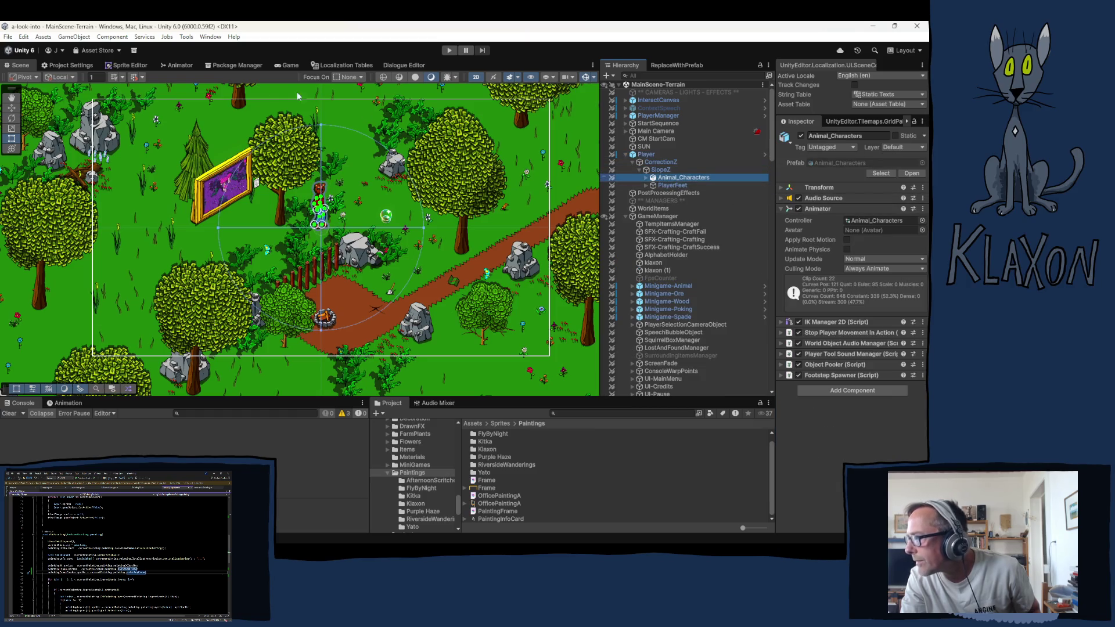
{"action": "left_click", "coordinate": [180, 65]}
Step: Inspect the SitInChair state and the Idle to SitInChair transition's IsSitting true condition
{"action": "scroll", "coordinate": [325, 203], "scroll_direction": "down", "scroll_amount": 5}
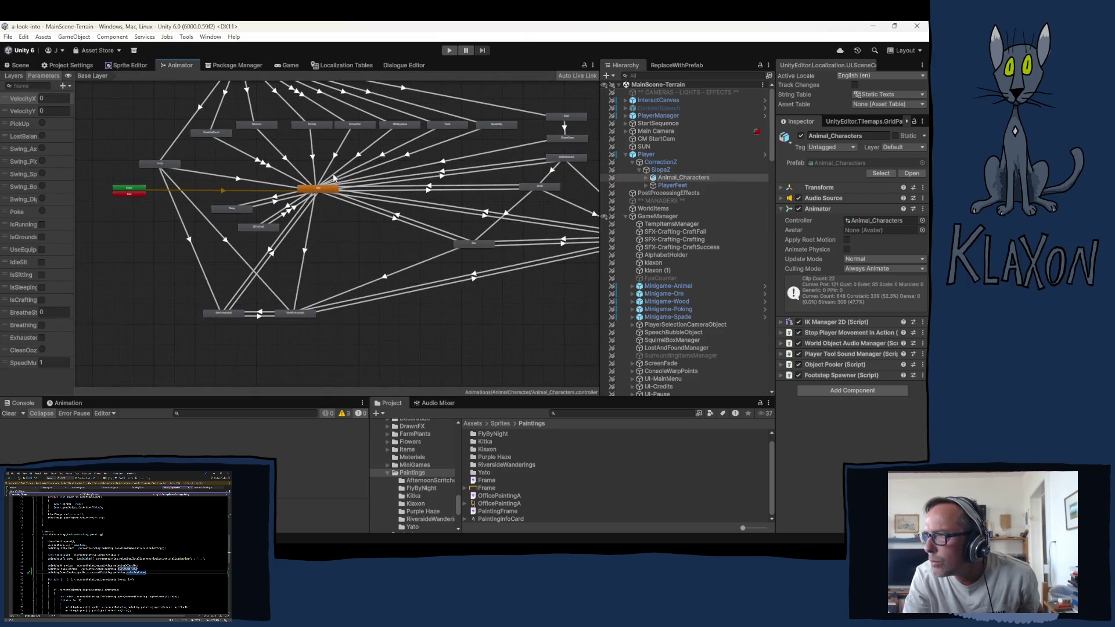
{"action": "scroll", "coordinate": [235, 299], "scroll_direction": "up", "scroll_amount": 5}
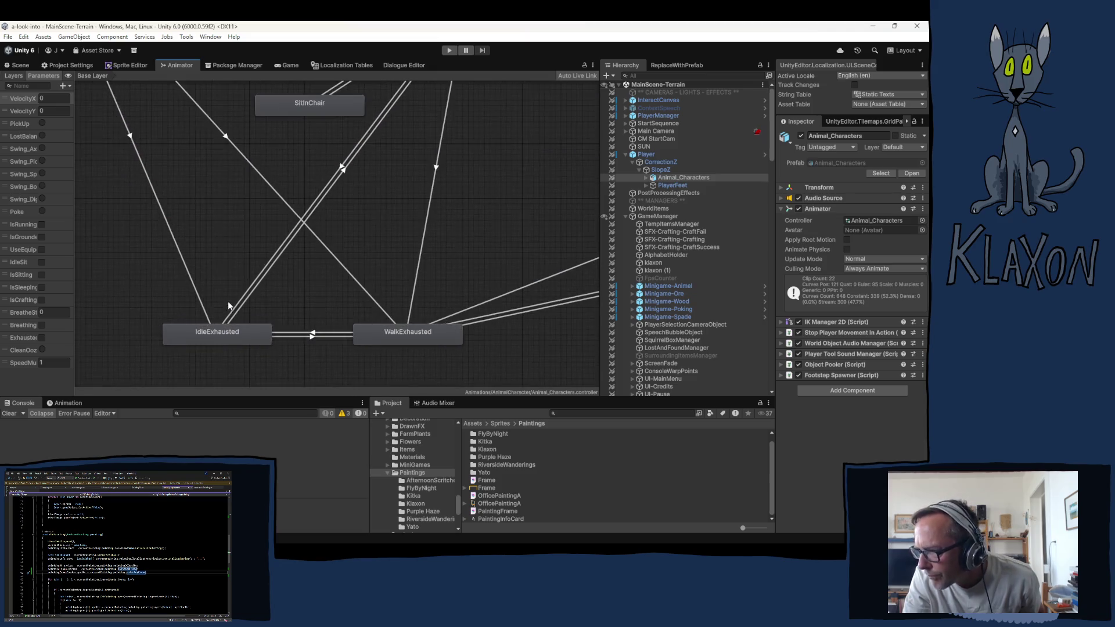
{"action": "scroll", "coordinate": [241, 278], "scroll_direction": "down", "scroll_amount": 2}
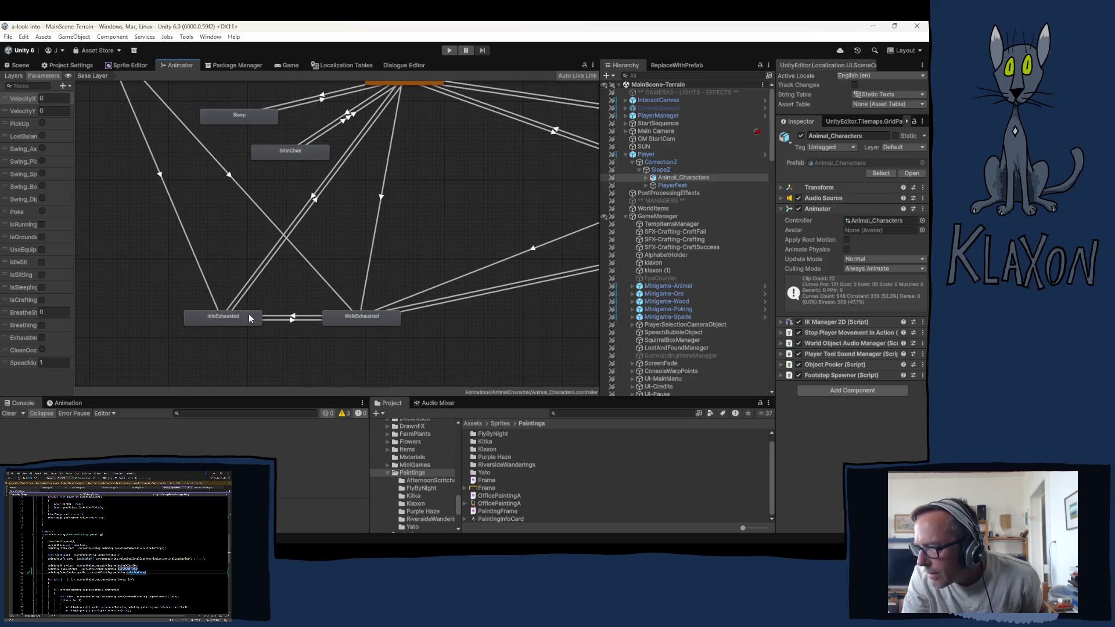
{"action": "scroll", "coordinate": [208, 296], "scroll_direction": "down", "scroll_amount": 2}
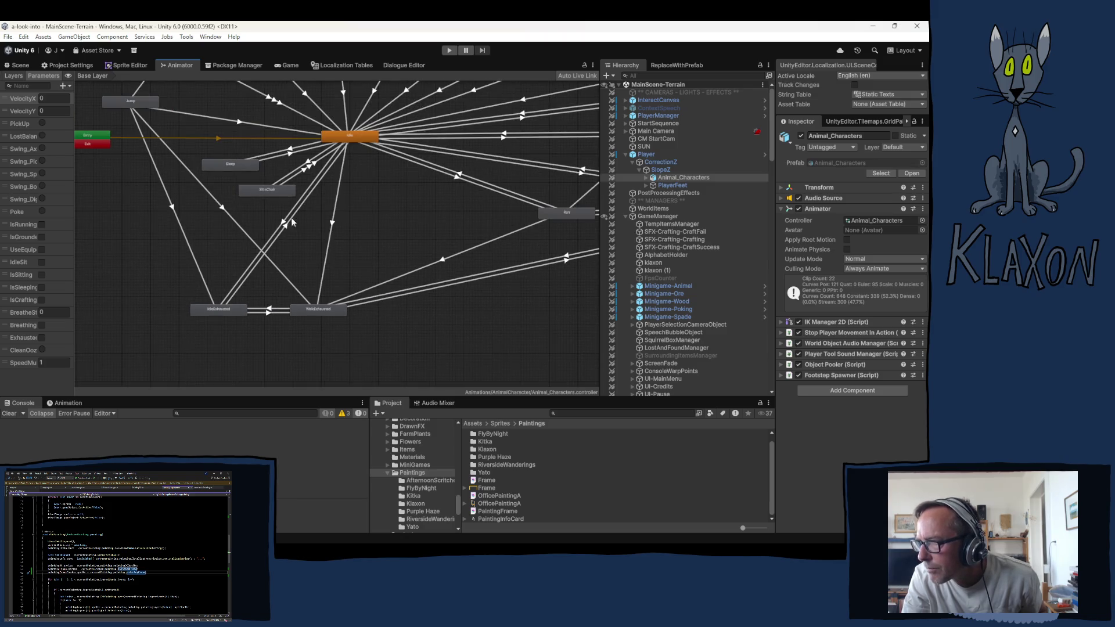
{"action": "left_click", "coordinate": [260, 188]}
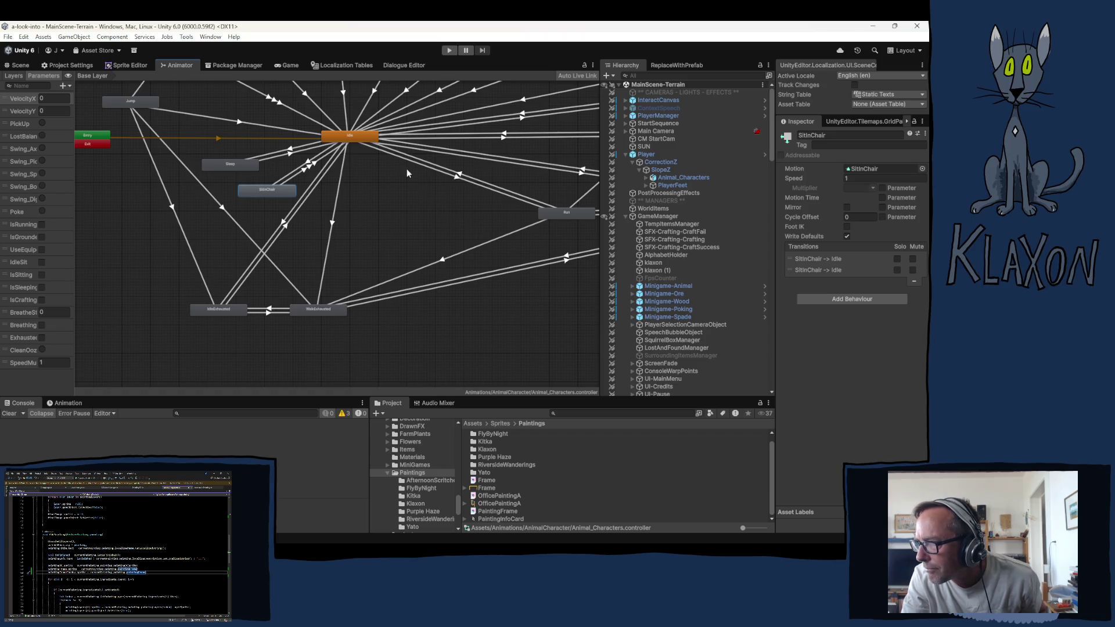
{"action": "right_click", "coordinate": [347, 255]}
{"action": "left_click", "coordinate": [377, 186]}
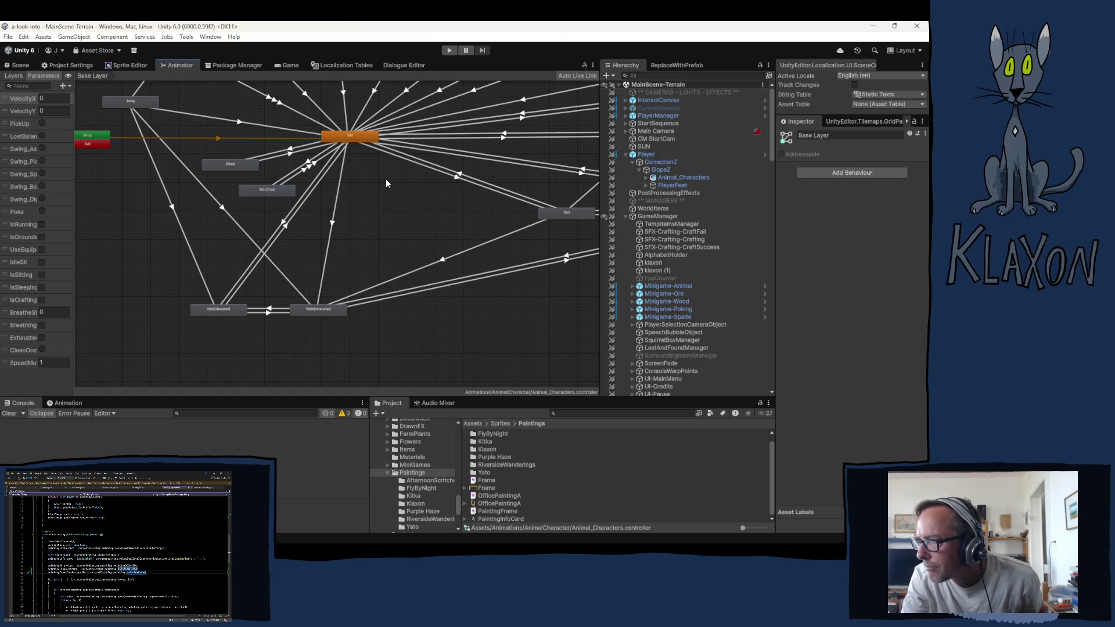
{"action": "mouse_move", "coordinate": [397, 190]}
{"action": "left_mouse_down"}
{"action": "mouse_move", "coordinate": [305, 315]}
{"action": "mouse_move", "coordinate": [235, 318]}
{"action": "mouse_move", "coordinate": [412, 189]}
{"action": "left_mouse_up"}
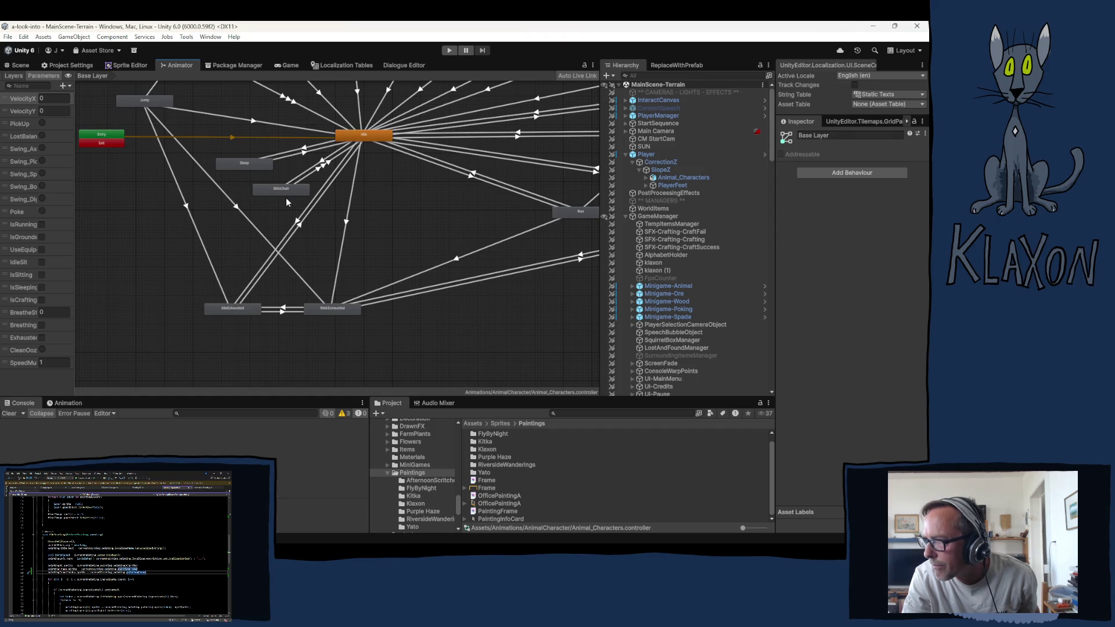
{"action": "left_click", "coordinate": [321, 162]}
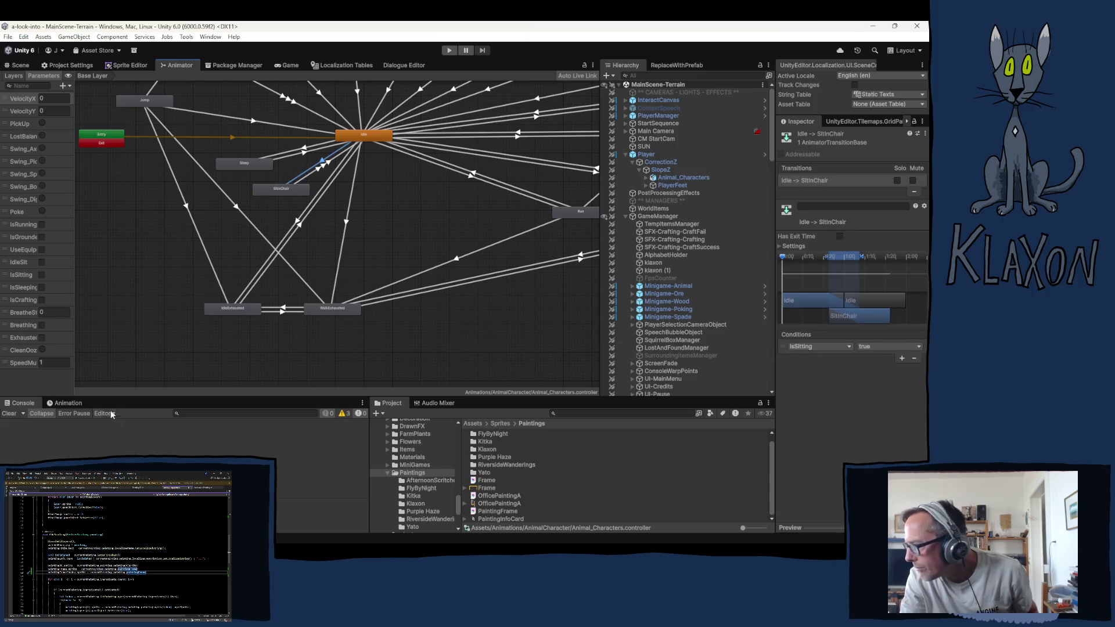
{"action": "right_click", "coordinate": [230, 308]}
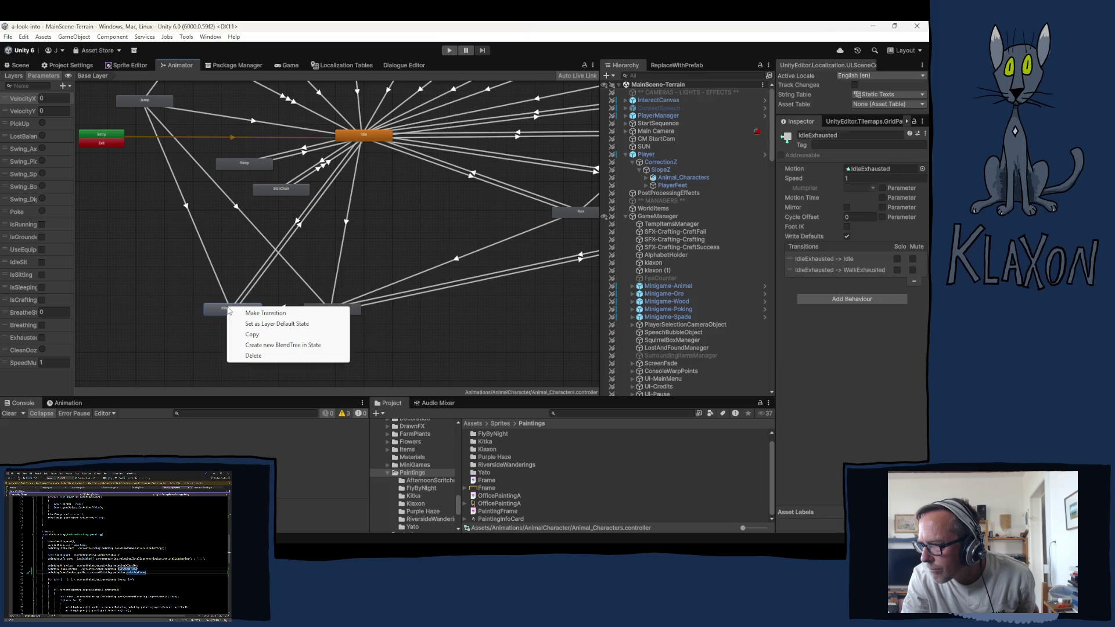
Step: Create an IdleExhausted→SitInChair transition without exit time, conditioned on IsSitting true
{"action": "left_click", "coordinate": [262, 314]}
{"action": "left_click", "coordinate": [281, 191]}
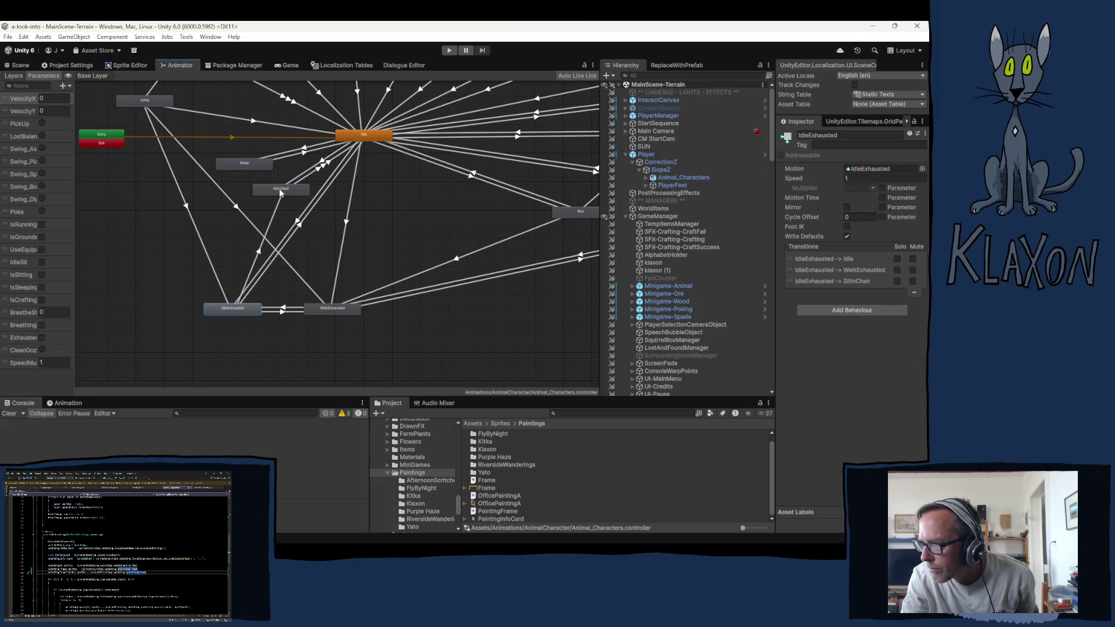
{"action": "left_click", "coordinate": [259, 253]}
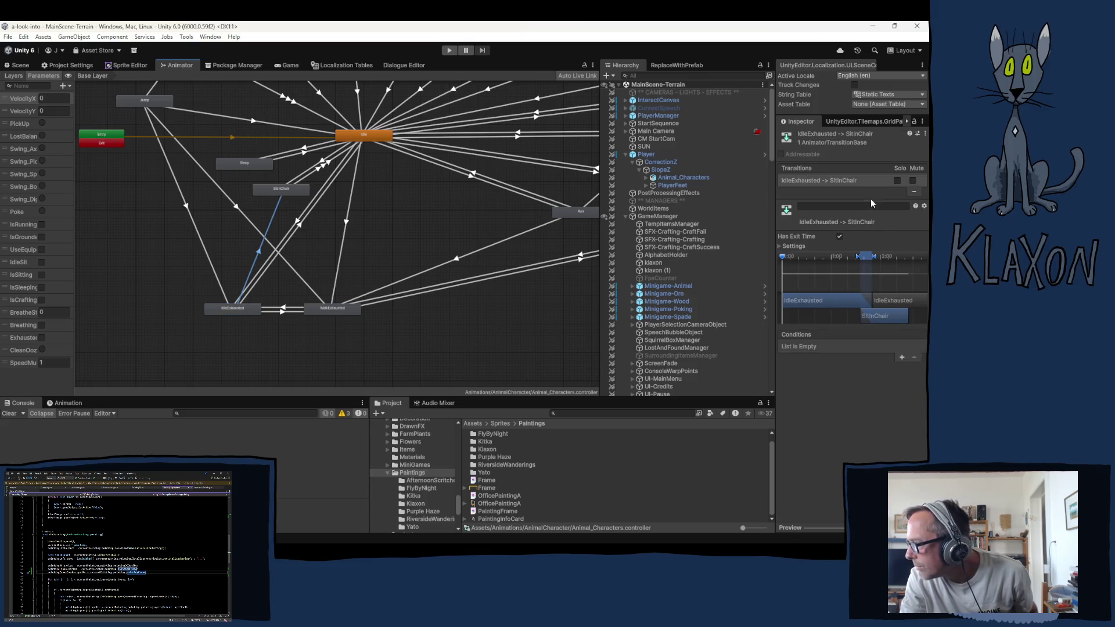
{"action": "left_click", "coordinate": [839, 236]}
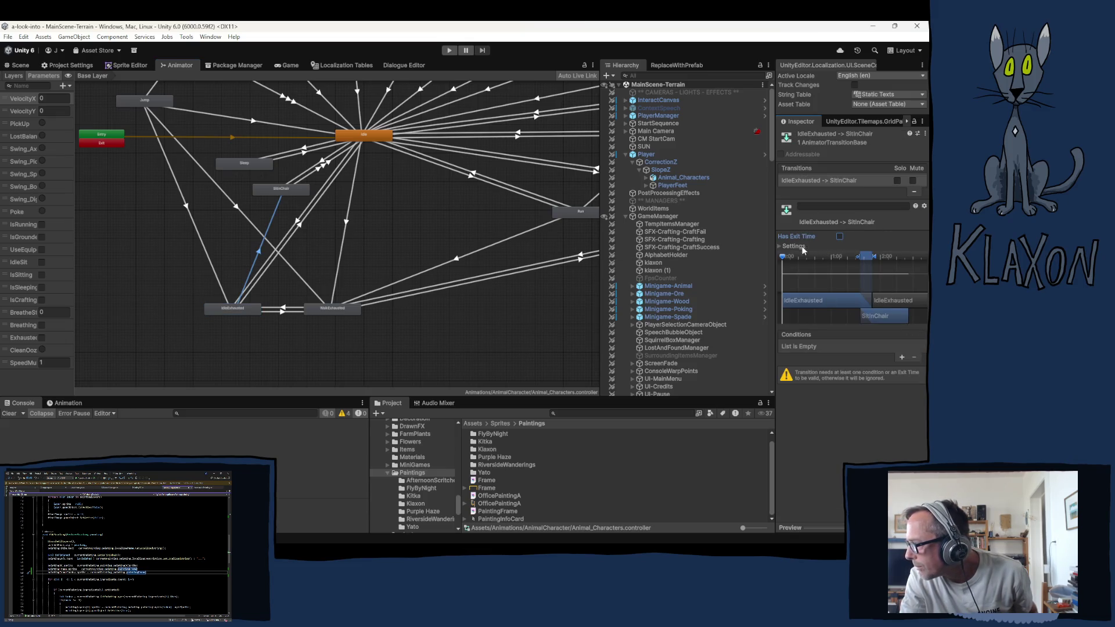
{"action": "left_click", "coordinate": [903, 358]}
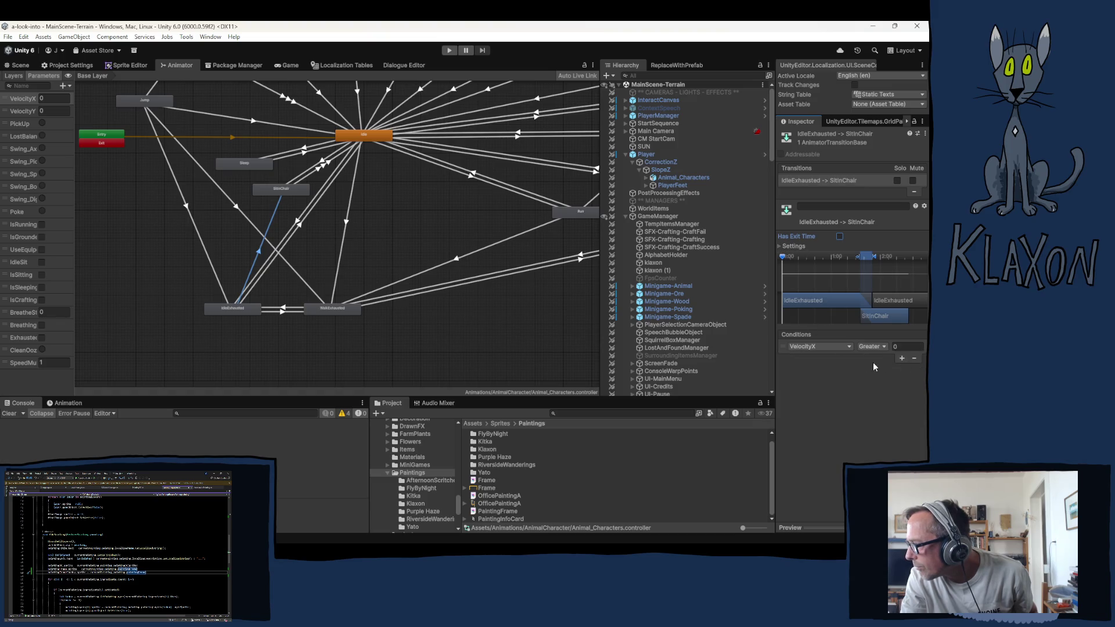
{"action": "left_click", "coordinate": [848, 347]}
{"action": "left_click", "coordinate": [807, 481]}
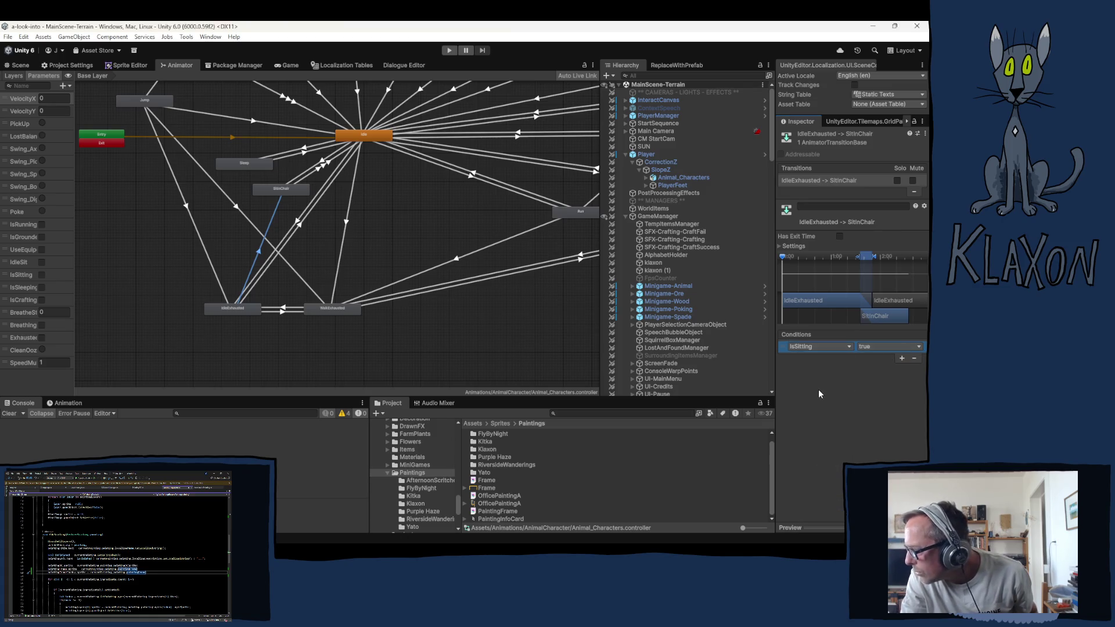
Step: Reposition the SitInChair state and review both SitInChair→Idle transition conditions
{"action": "left_click_drag", "start_coordinate": [291, 193], "coordinate": [280, 195]}
{"action": "left_click", "coordinate": [312, 169]}
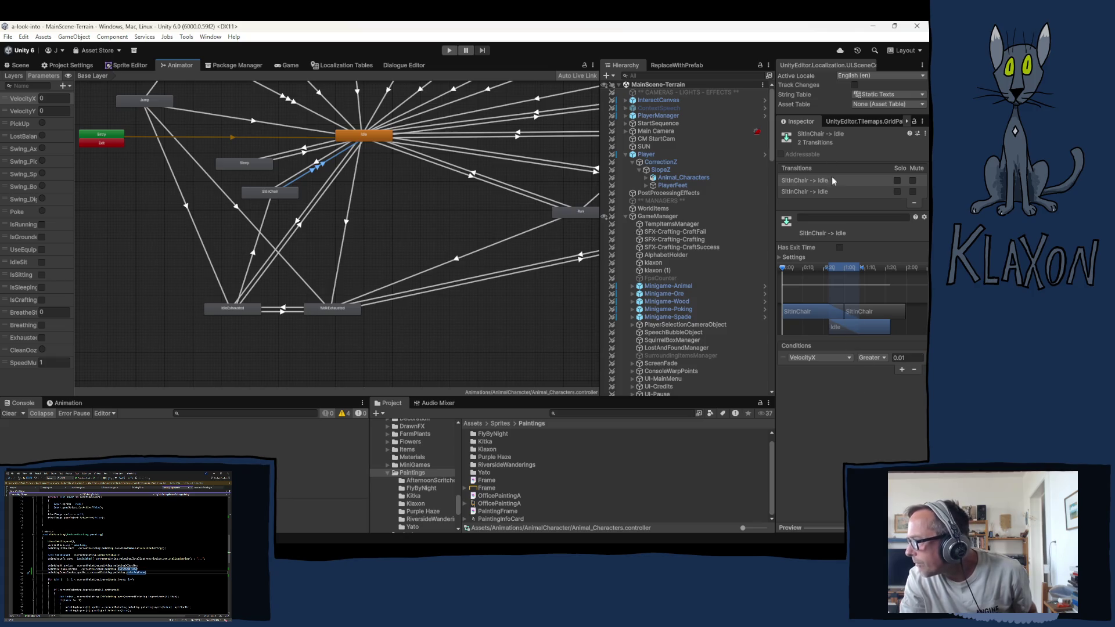
{"action": "left_click", "coordinate": [808, 191]}
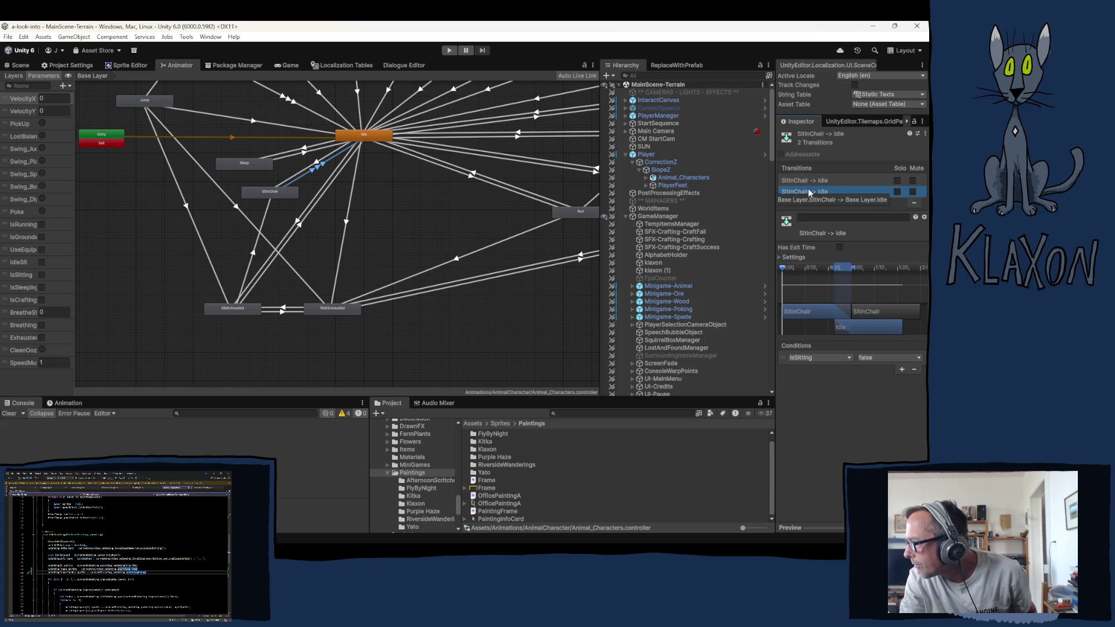
{"action": "left_click", "coordinate": [805, 181]}
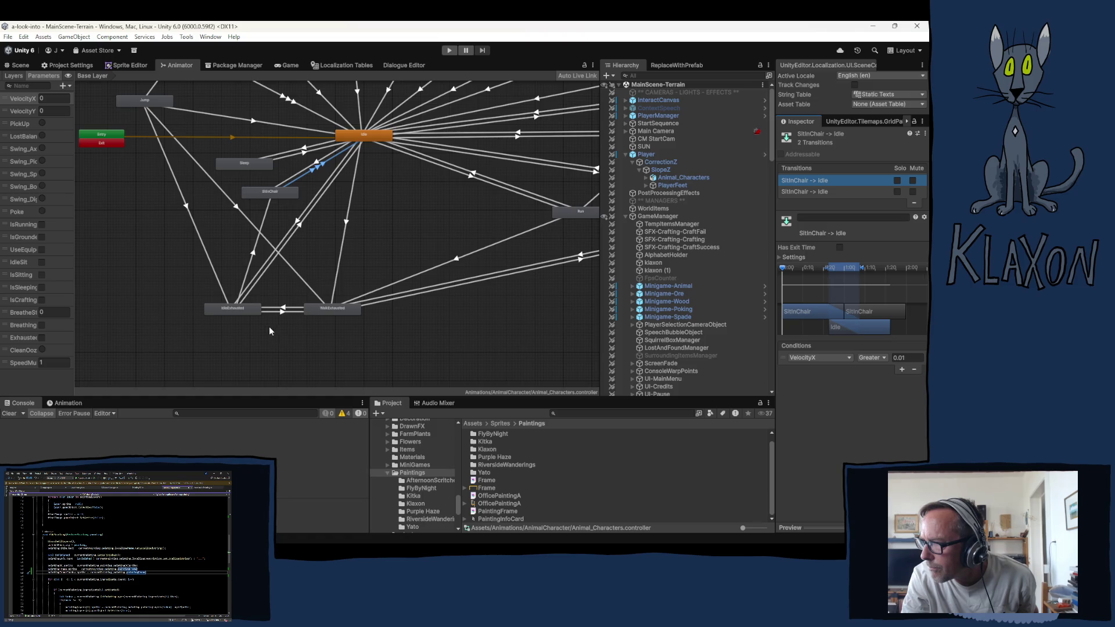
{"action": "left_click_drag", "start_coordinate": [270, 194], "coordinate": [267, 194]}
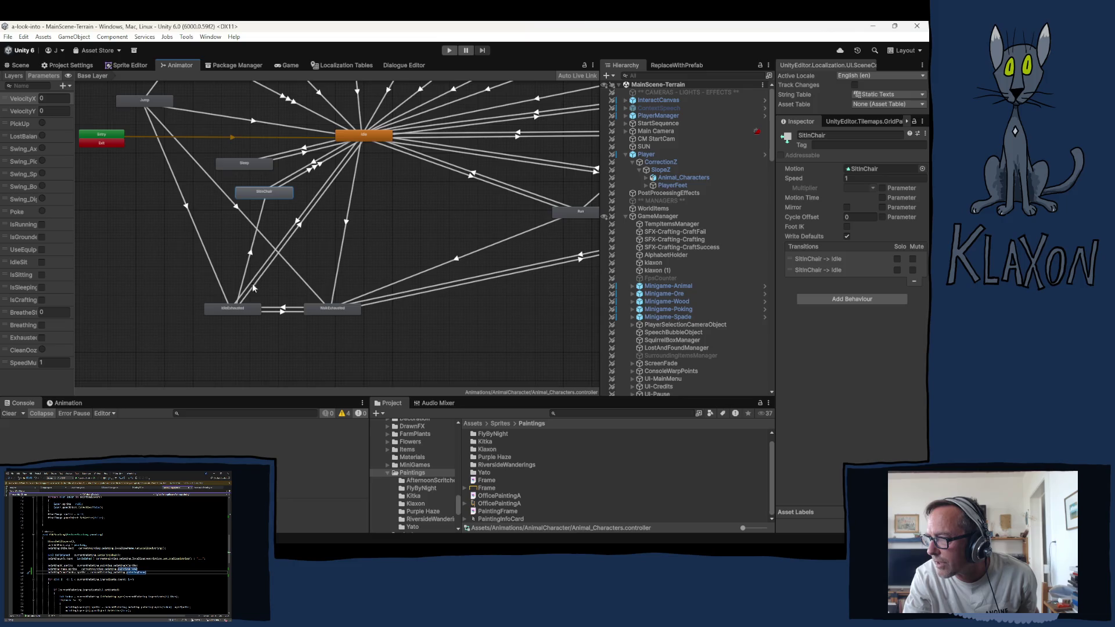
Step: Check the conditions on Idle→IdleExhausted, IdleExhausted→SitInChair, Idle→Sleep and Sleep→Idle transitions
{"action": "left_click", "coordinate": [298, 225]}
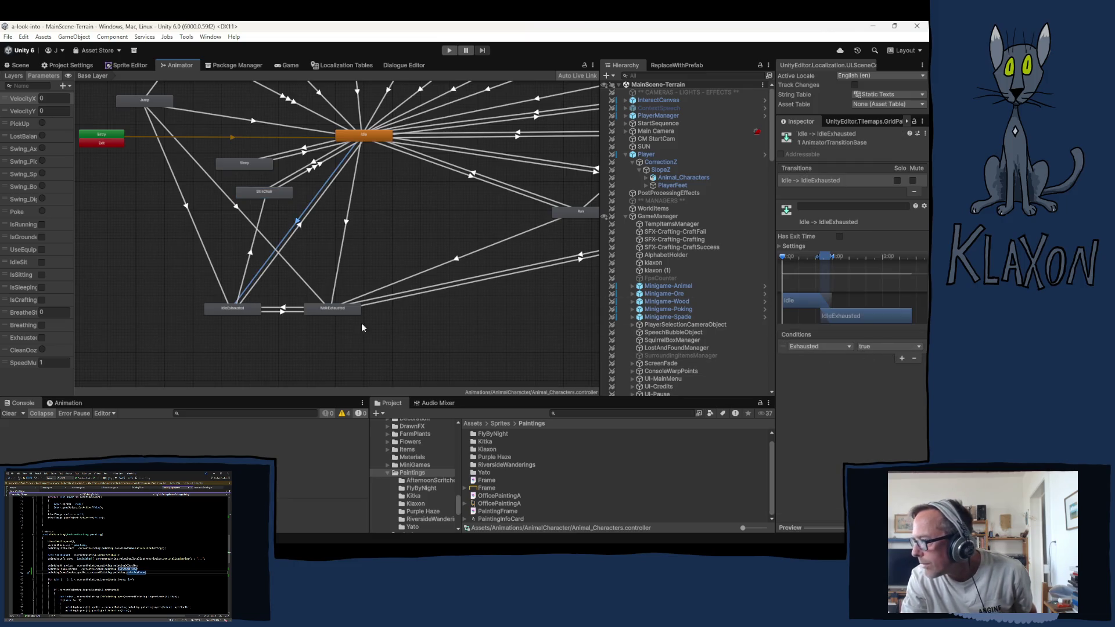
{"action": "left_click", "coordinate": [250, 255]}
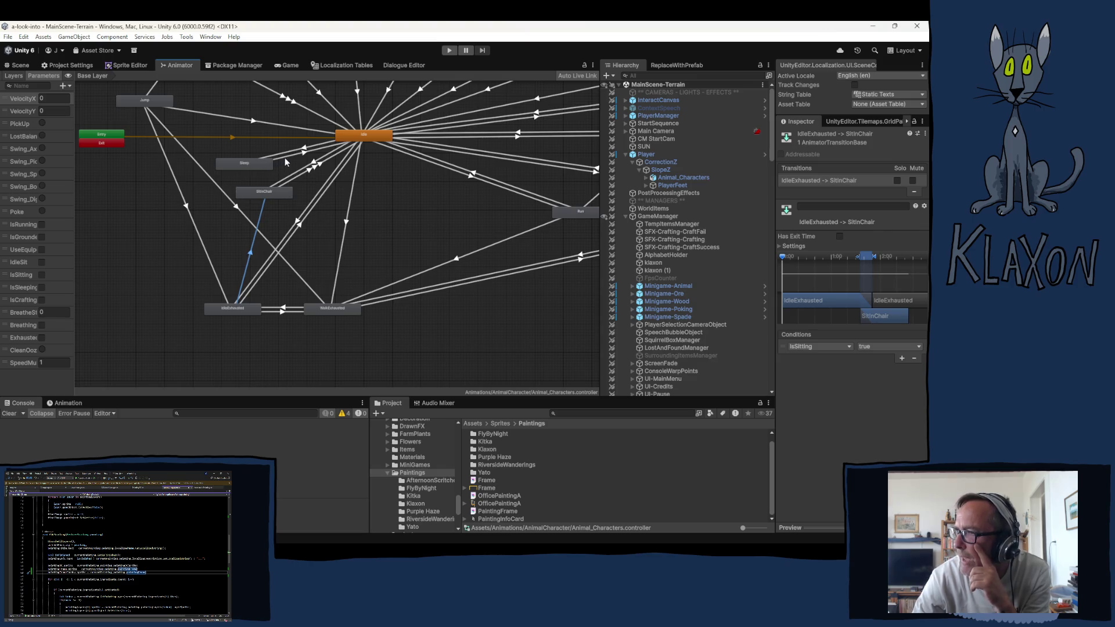
{"action": "left_click", "coordinate": [305, 149]}
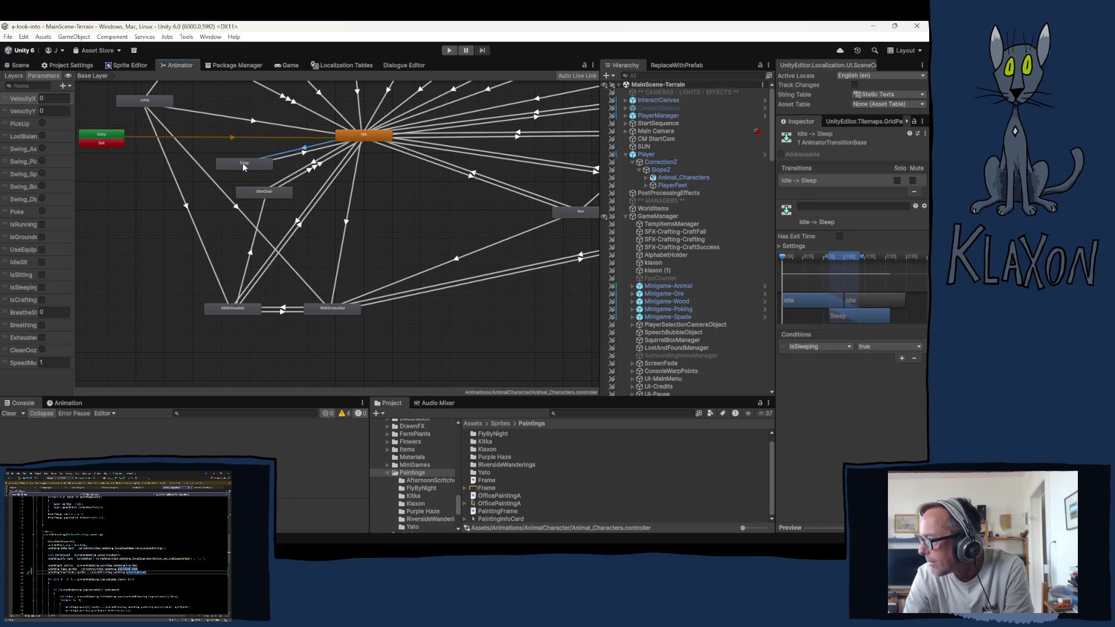
{"action": "left_click", "coordinate": [304, 154]}
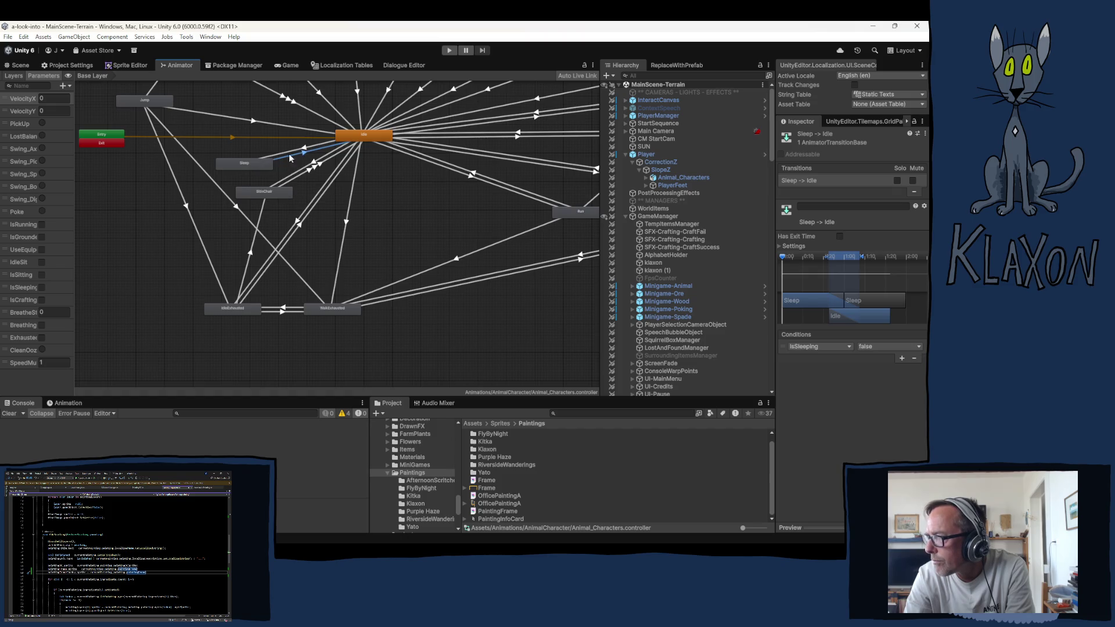
Step: Look over the Sleep state's settings, clear the graph selection, and return to the Scene view
{"action": "left_click", "coordinate": [255, 165]}
{"action": "scroll", "coordinate": [361, 237], "scroll_direction": "down", "scroll_amount": 5}
{"action": "scroll", "coordinate": [361, 236], "scroll_direction": "up", "scroll_amount": 3}
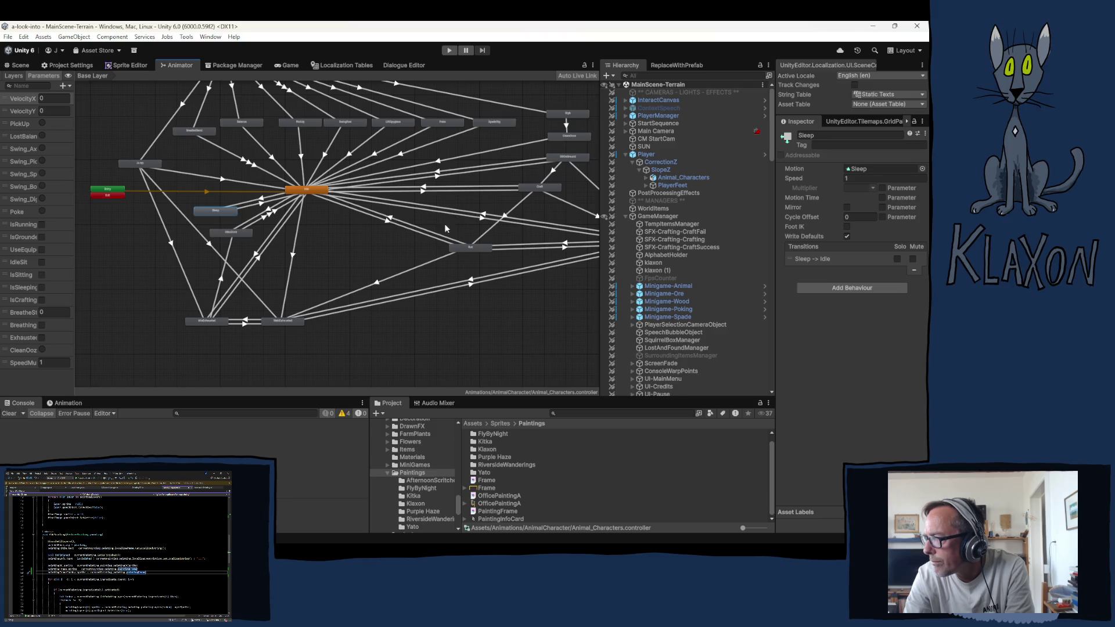
{"action": "right_click", "coordinate": [260, 253]}
{"action": "left_click", "coordinate": [335, 225]}
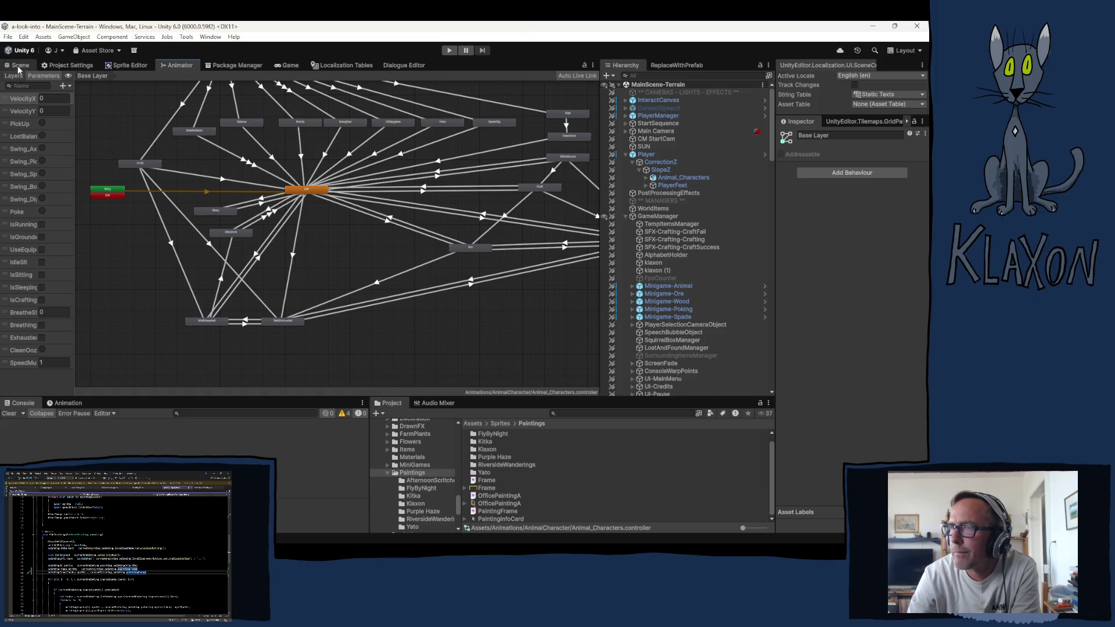
{"action": "key", "text": "ctrl+1"}
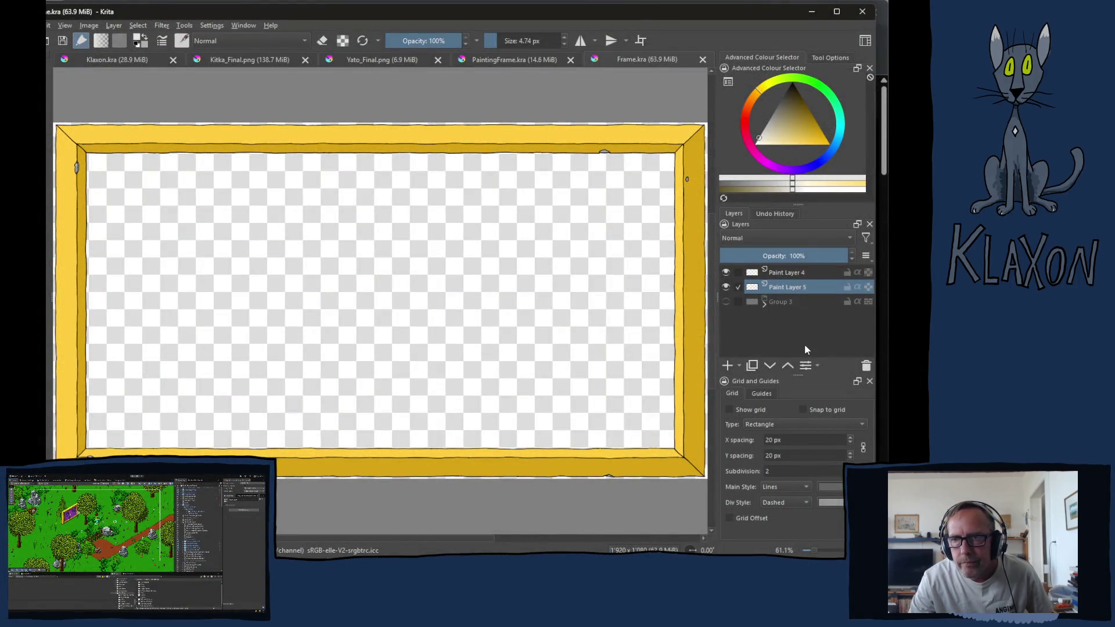
Step: Toggle Paint Layer 4 and Paint Layer 5 visibility off and on, then select Group 3
{"action": "left_click", "coordinate": [787, 272]}
{"action": "left_click", "coordinate": [725, 272]}
{"action": "left_click", "coordinate": [727, 273]}
{"action": "left_click", "coordinate": [727, 285]}
{"action": "left_click", "coordinate": [727, 285]}
{"action": "left_click", "coordinate": [783, 301]}
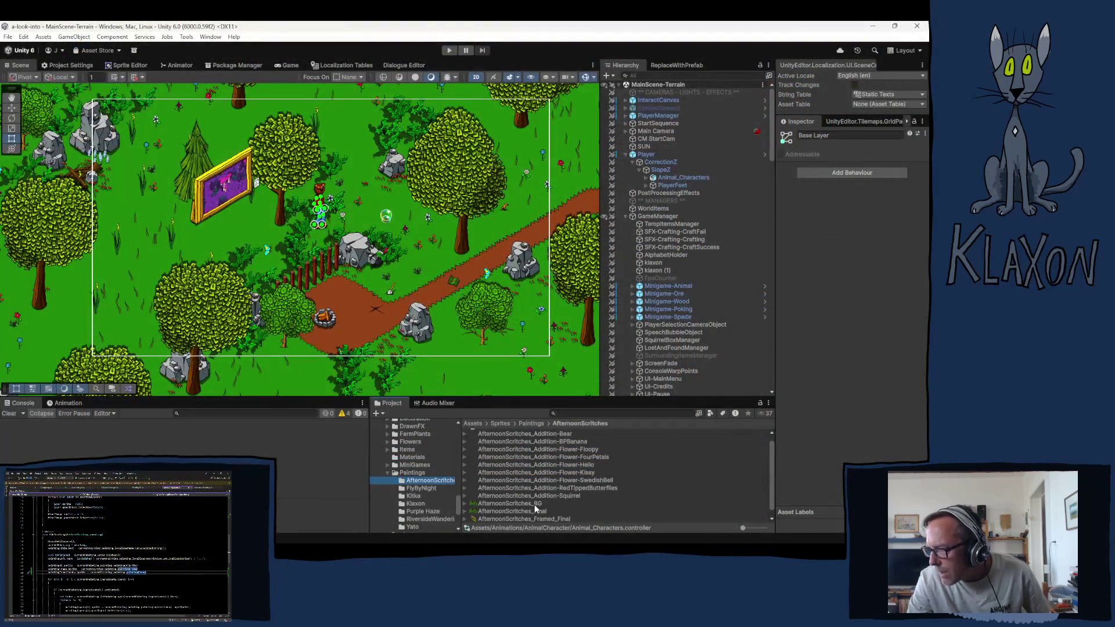
{"action": "scroll", "coordinate": [534, 507], "scroll_direction": "down", "scroll_amount": 1}
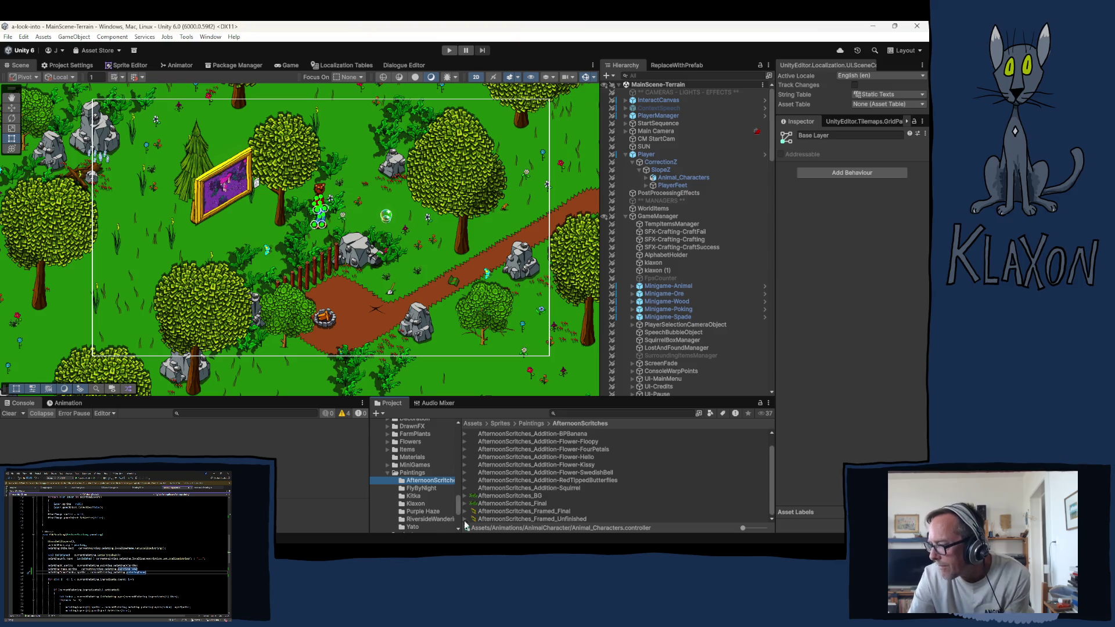
Step: Add the AfternoonScritches_BG forest image, then shrink and shift it to sit inside the frame
{"action": "left_click", "coordinate": [521, 496]}
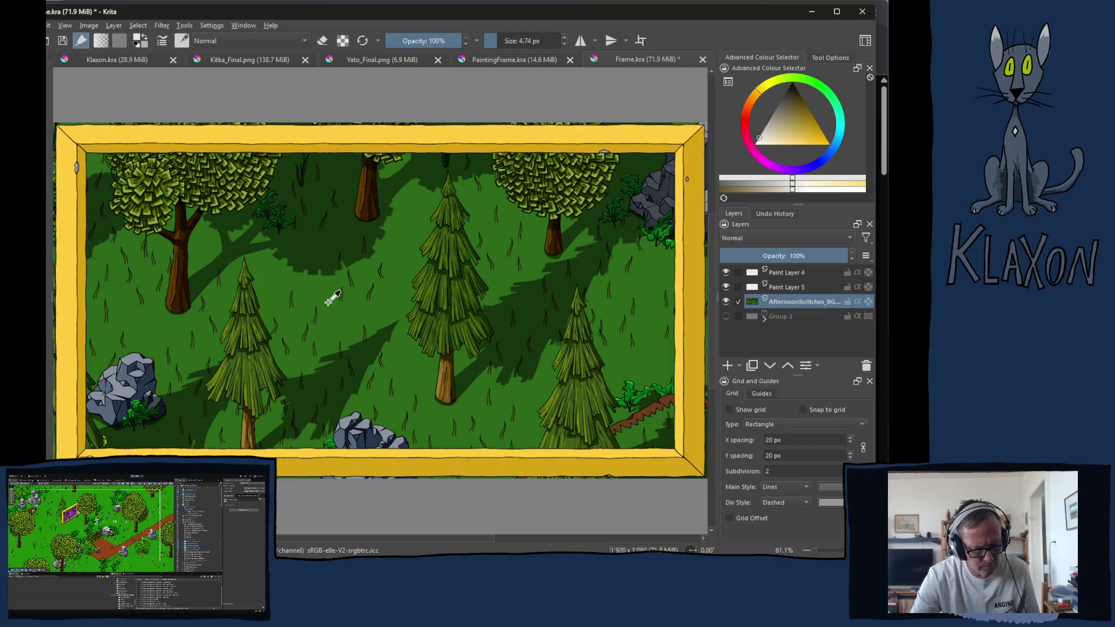
{"action": "key", "text": "ctrl+t"}
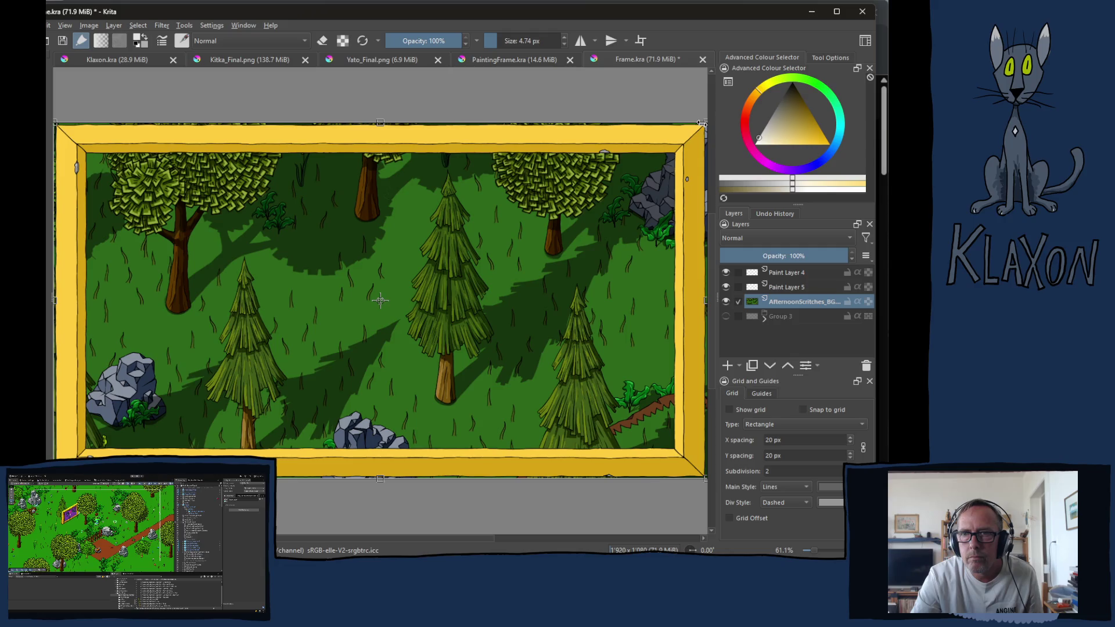
{"action": "scroll", "coordinate": [616, 193], "scroll_direction": "down", "scroll_amount": 1}
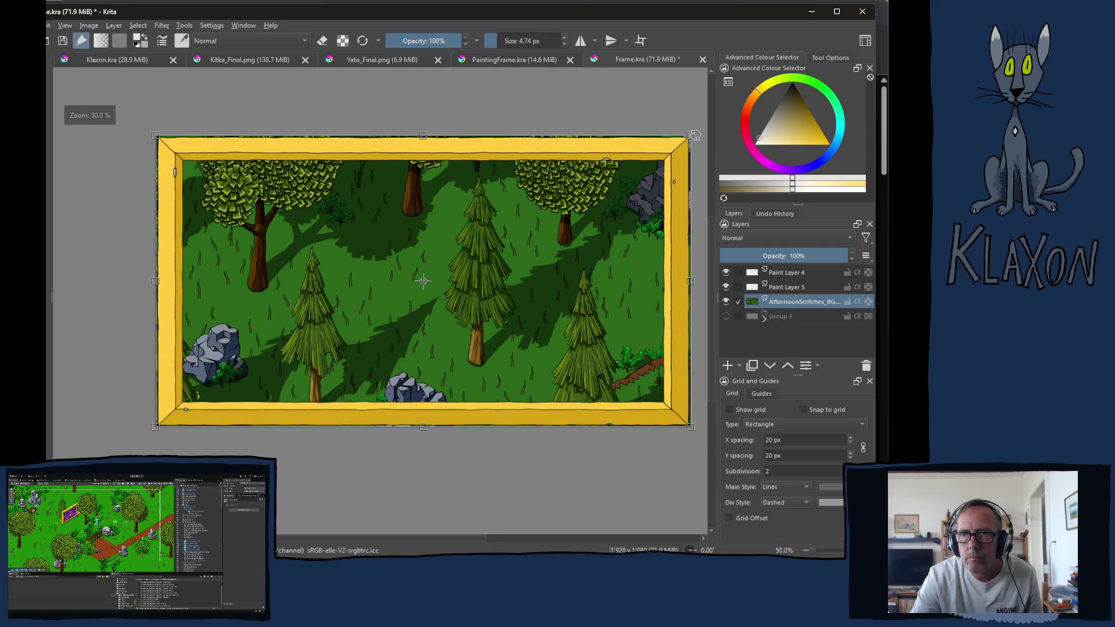
{"action": "left_click_drag", "start_coordinate": [690, 136], "coordinate": [610, 180]}
{"action": "left_click_drag", "start_coordinate": [336, 296], "coordinate": [361, 282]}
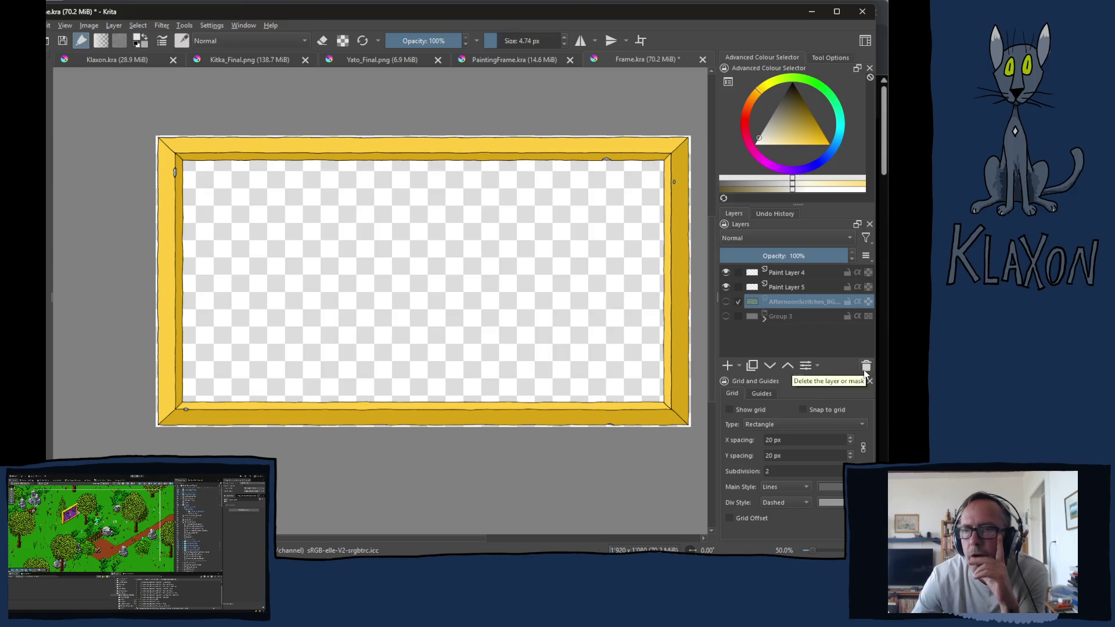
Step: Delete the AfternoonScritches_BG layer and close Frame.kra, answering the unsaved-changes prompt
{"action": "left_click", "coordinate": [867, 368]}
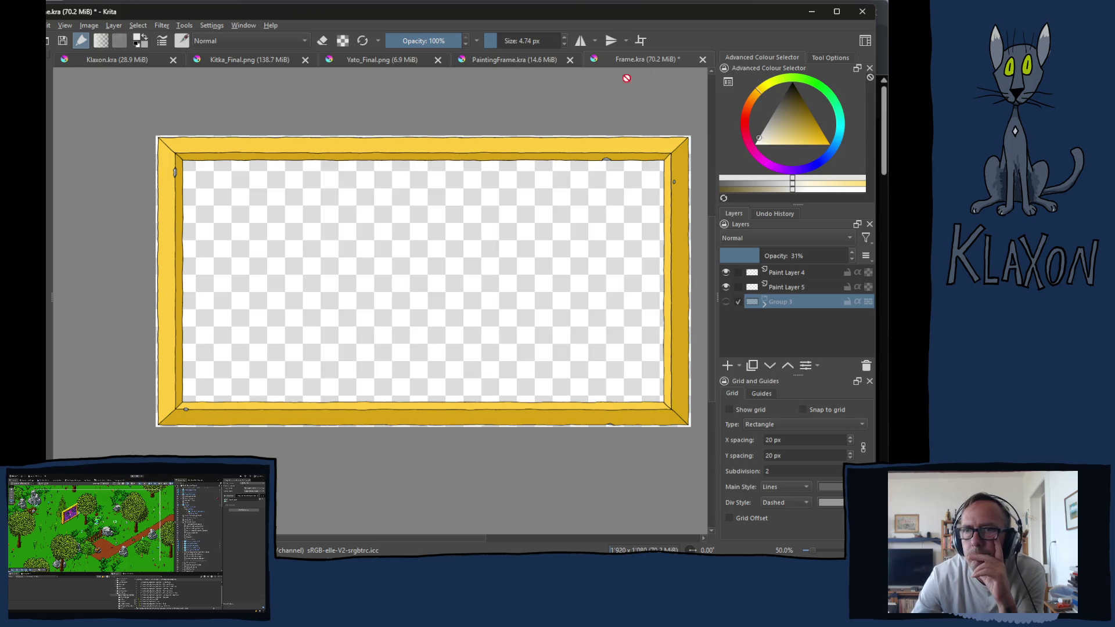
{"action": "left_click", "coordinate": [702, 61]}
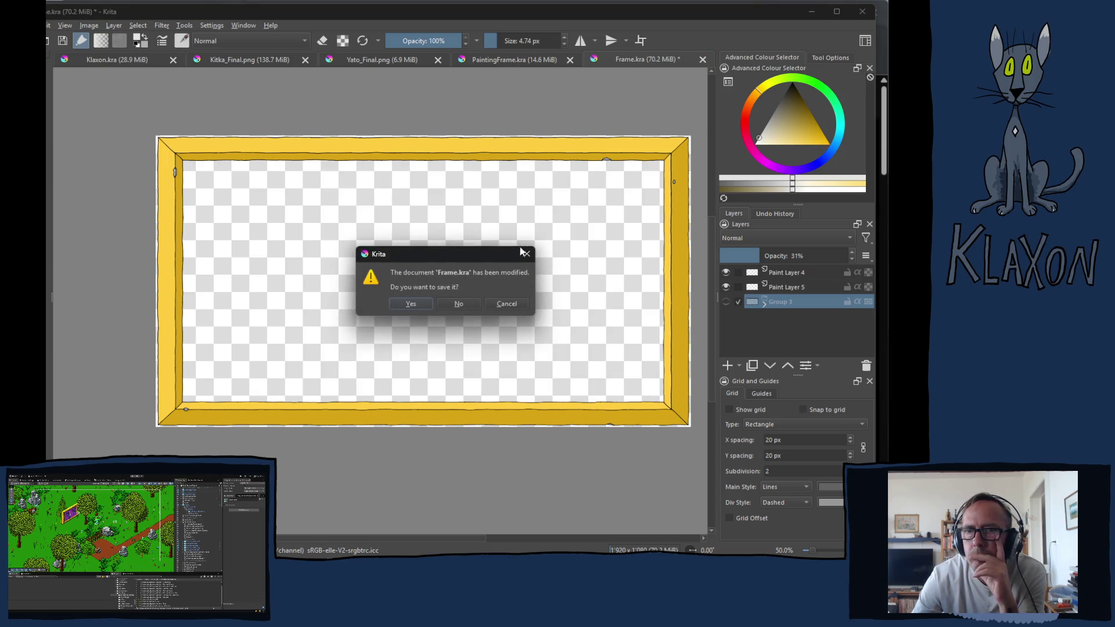
{"action": "left_click", "coordinate": [460, 300]}
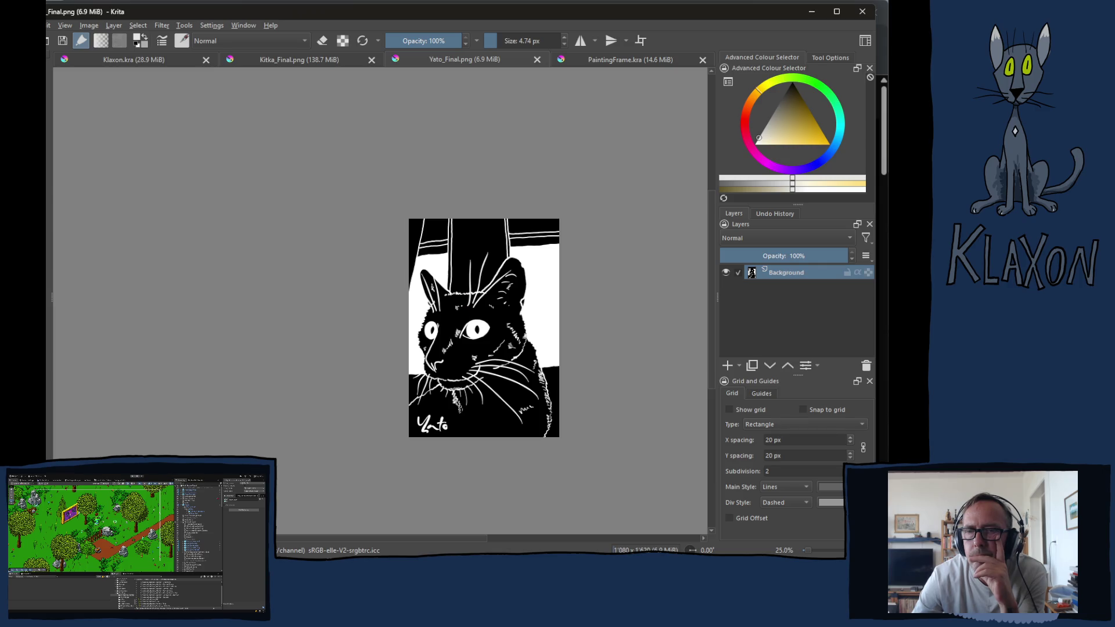
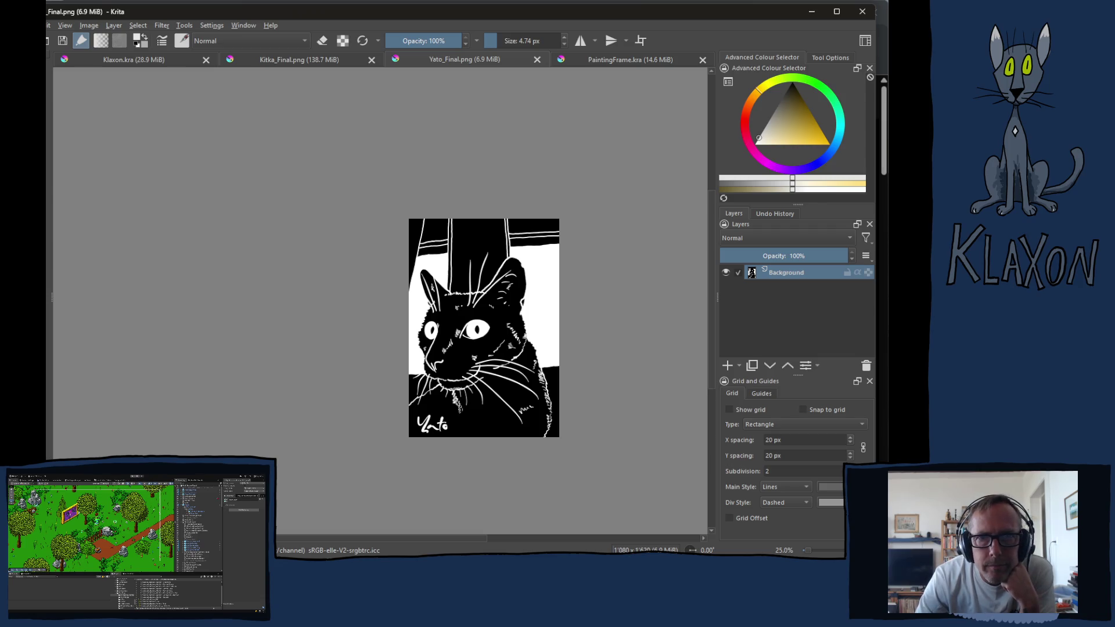
Step: Switch the canvas to the Klaxon.kra document showing the dark cat on a lap
{"action": "left_click", "coordinate": [134, 60]}
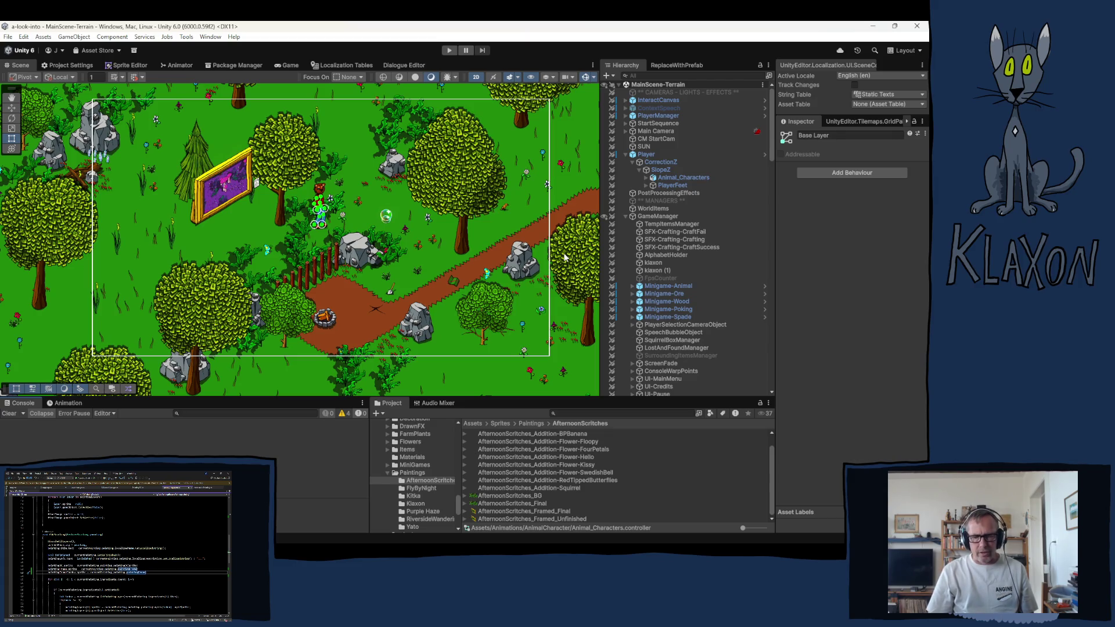
{"action": "mouse_move", "coordinate": [441, 540]}
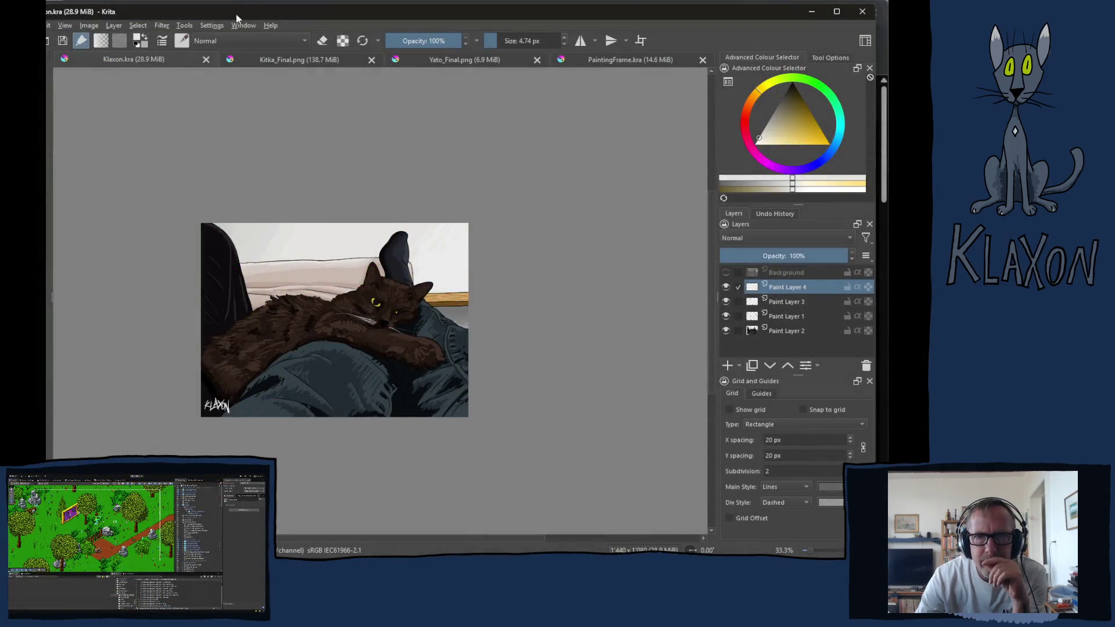
{"action": "left_click", "coordinate": [617, 61]}
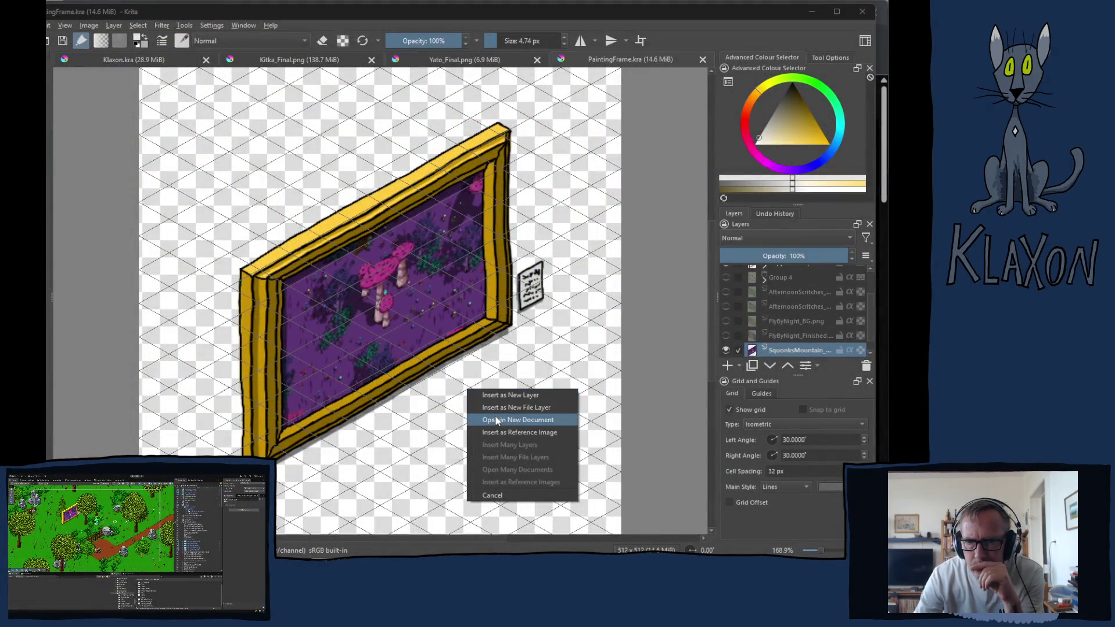
Step: Open Frame.png as a new document and add FlyByNight_BG.png as a layer beneath the frame
{"action": "left_click", "coordinate": [510, 426]}
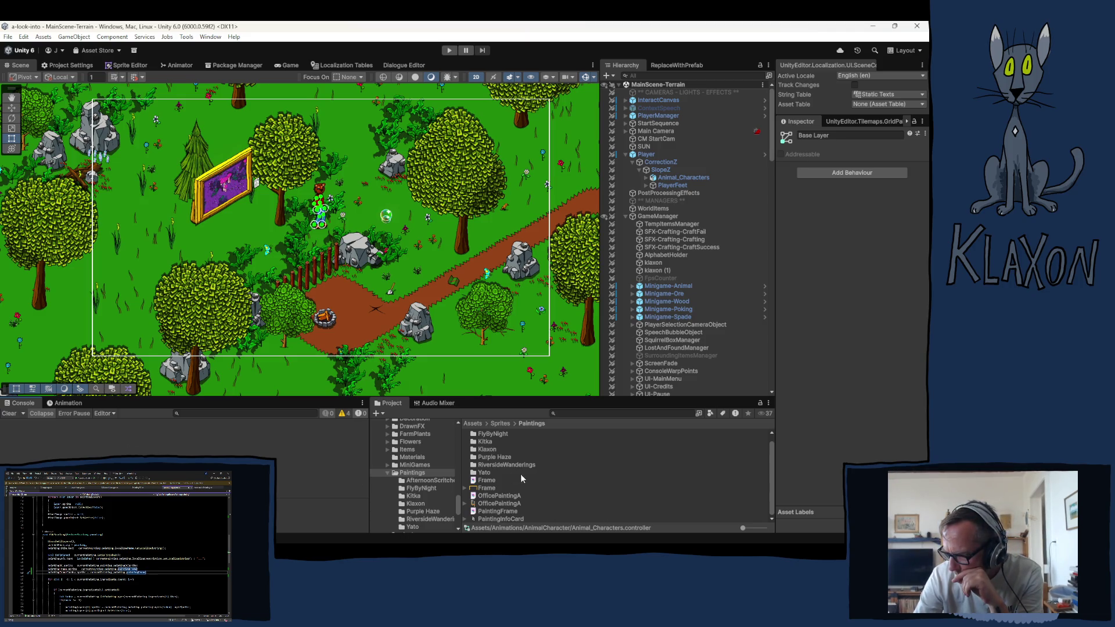
{"action": "left_click", "coordinate": [420, 488]}
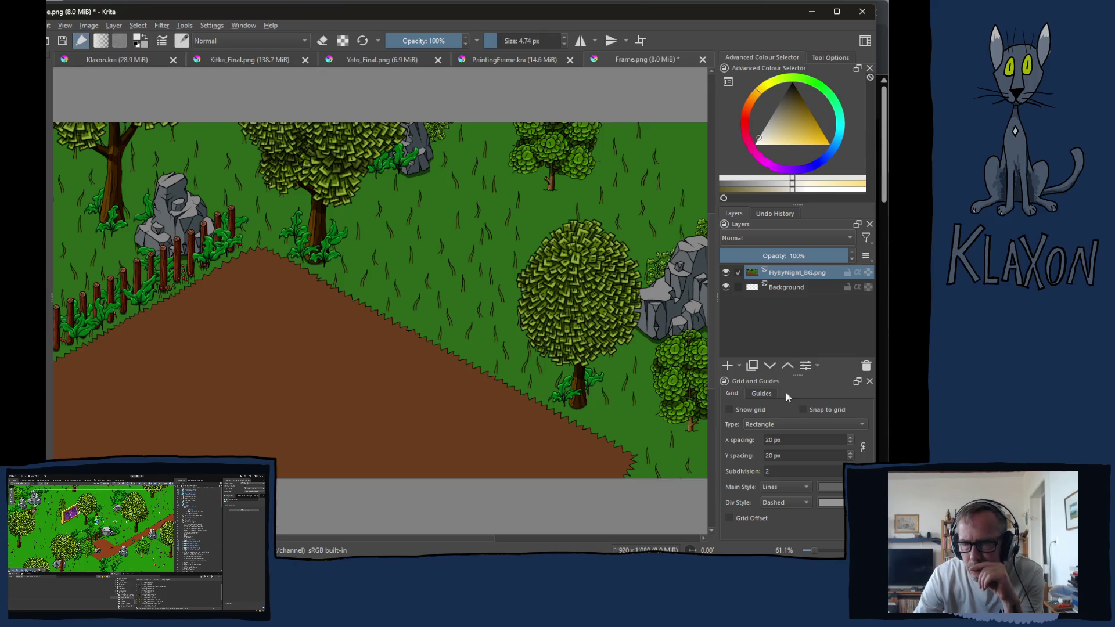
{"action": "left_click", "coordinate": [769, 366]}
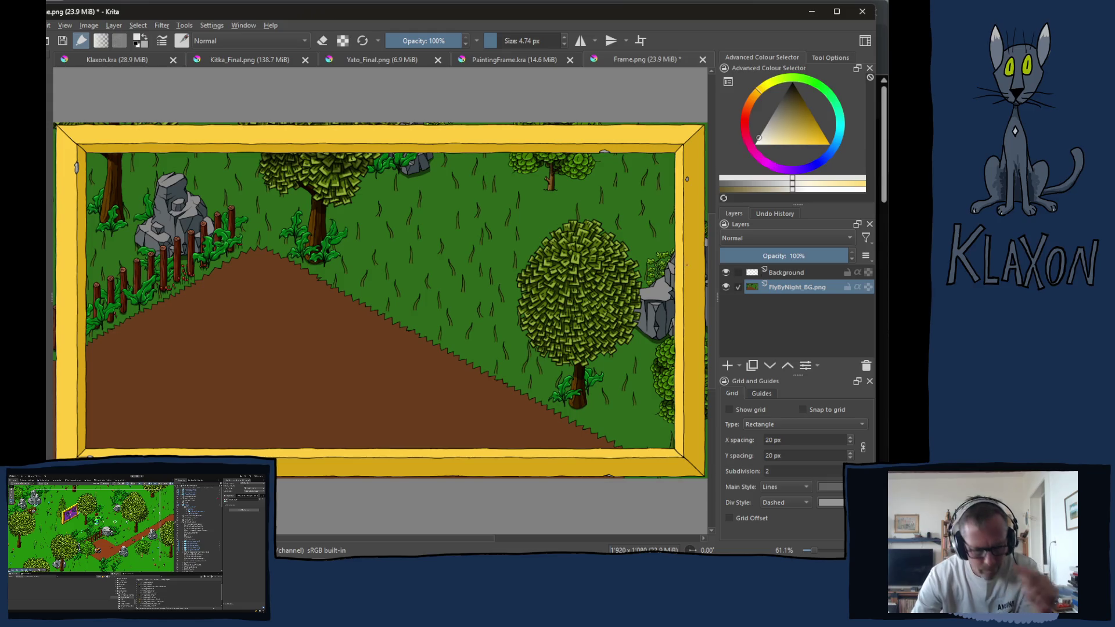
Step: Shrink the FlyByNight_BG layer from its corners and shift it left to fill the gold frame
{"action": "key", "text": "ctrl+t"}
{"action": "left_click_drag", "start_coordinate": [59, 136], "coordinate": [82, 152]}
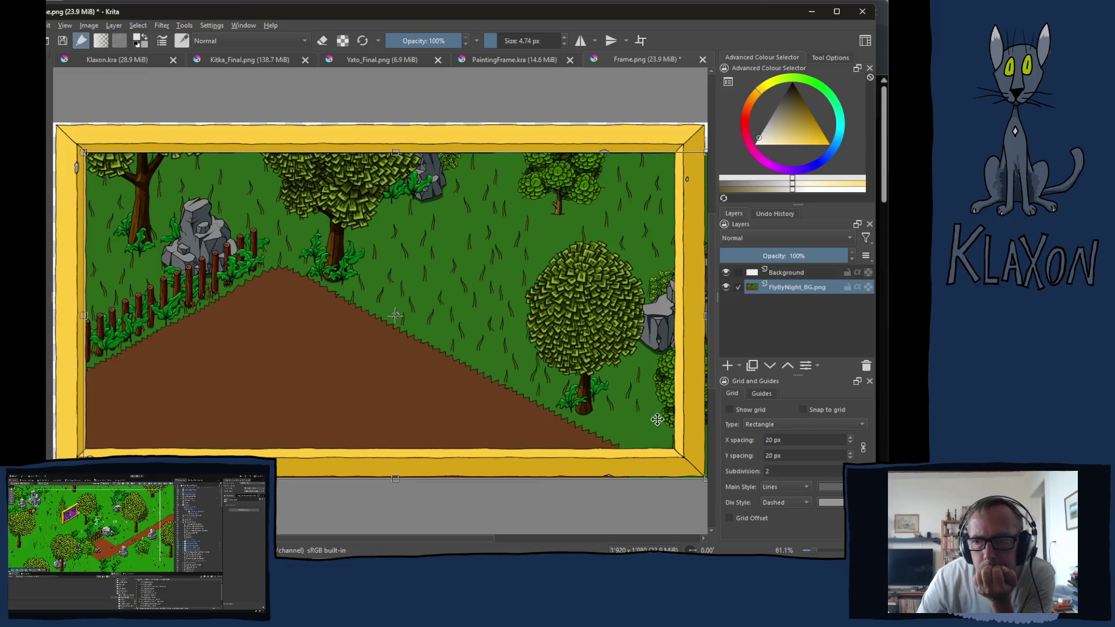
{"action": "mouse_move", "coordinate": [704, 479]}
{"action": "left_mouse_down"}
{"action": "mouse_move", "coordinate": [664, 443]}
{"action": "mouse_move", "coordinate": [673, 448]}
{"action": "left_mouse_up"}
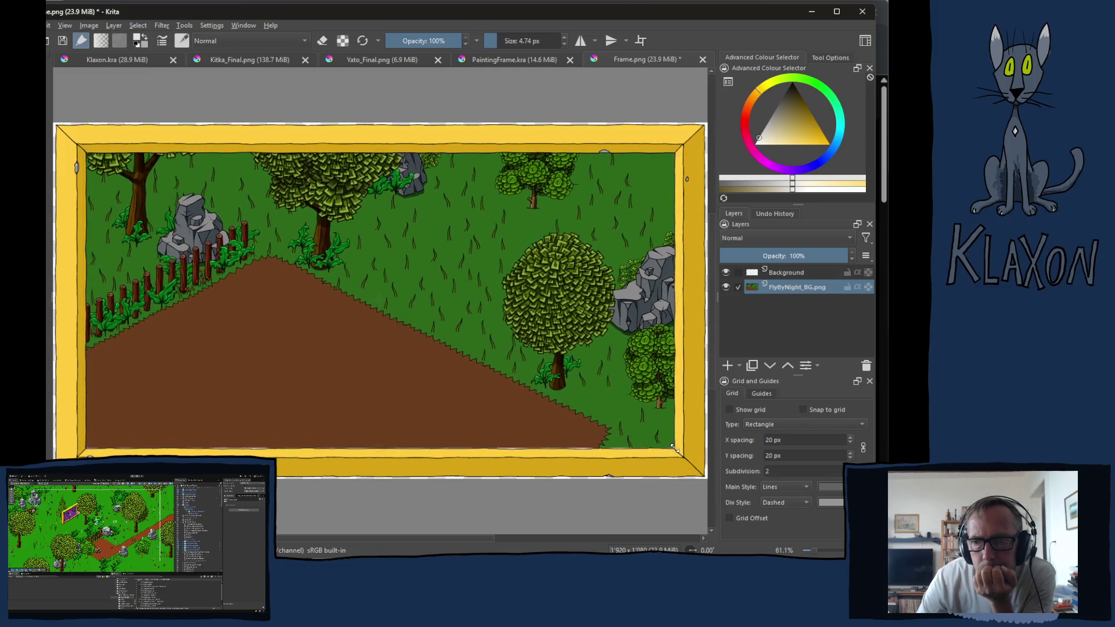
{"action": "left_click_drag", "start_coordinate": [674, 449], "coordinate": [674, 450]}
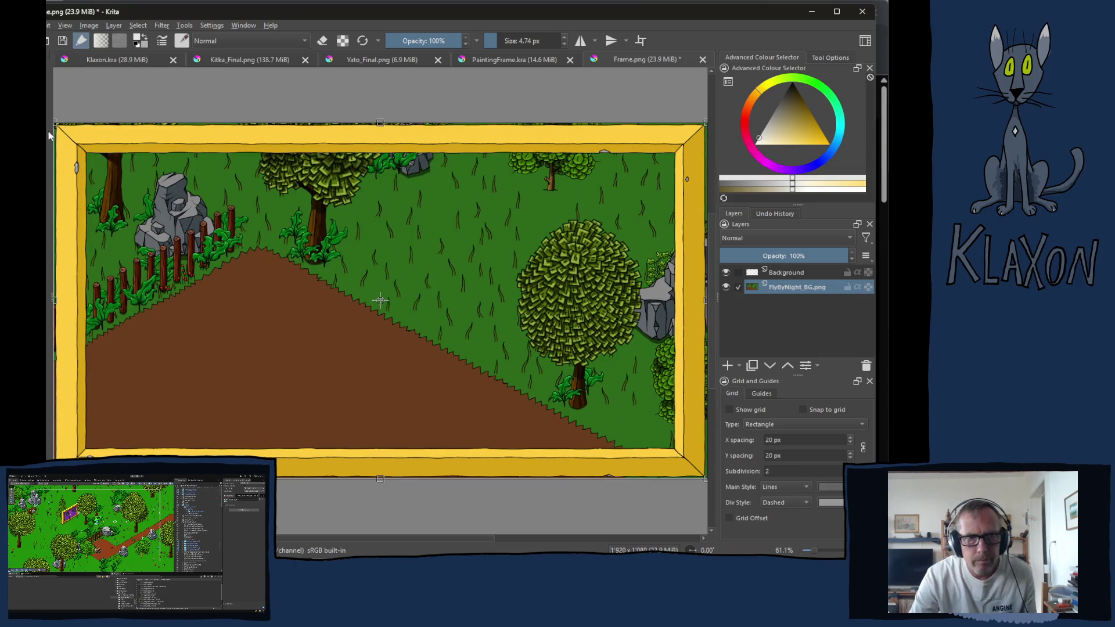
{"action": "mouse_move", "coordinate": [56, 123]}
{"action": "left_mouse_down"}
{"action": "mouse_move", "coordinate": [74, 145]}
{"action": "mouse_move", "coordinate": [113, 155]}
{"action": "left_mouse_up"}
{"action": "left_click_drag", "start_coordinate": [269, 282], "coordinate": [239, 271]}
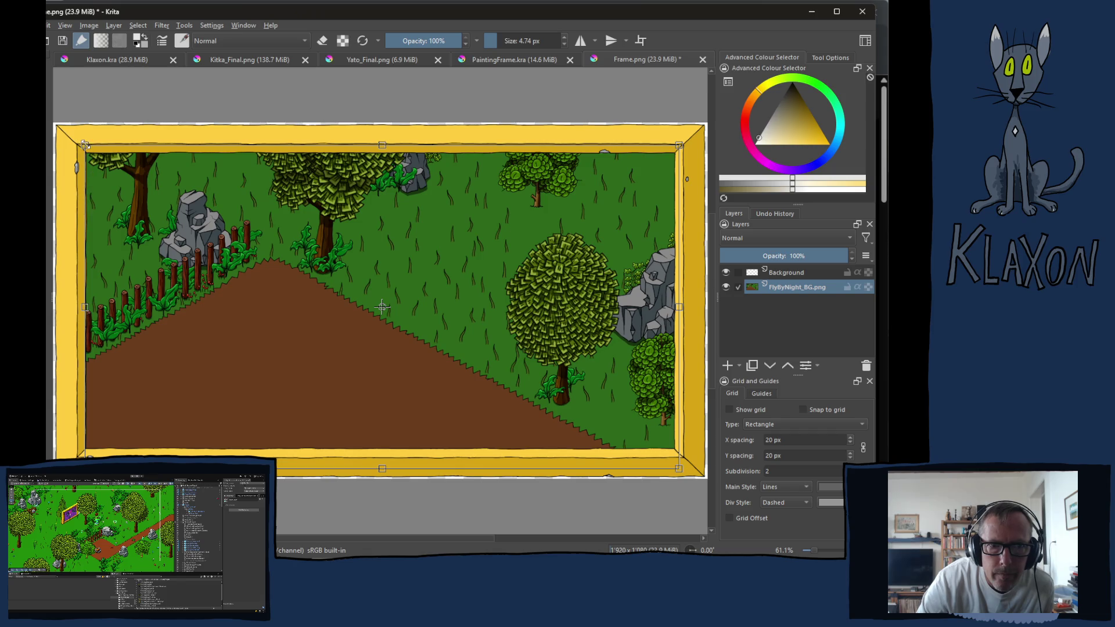